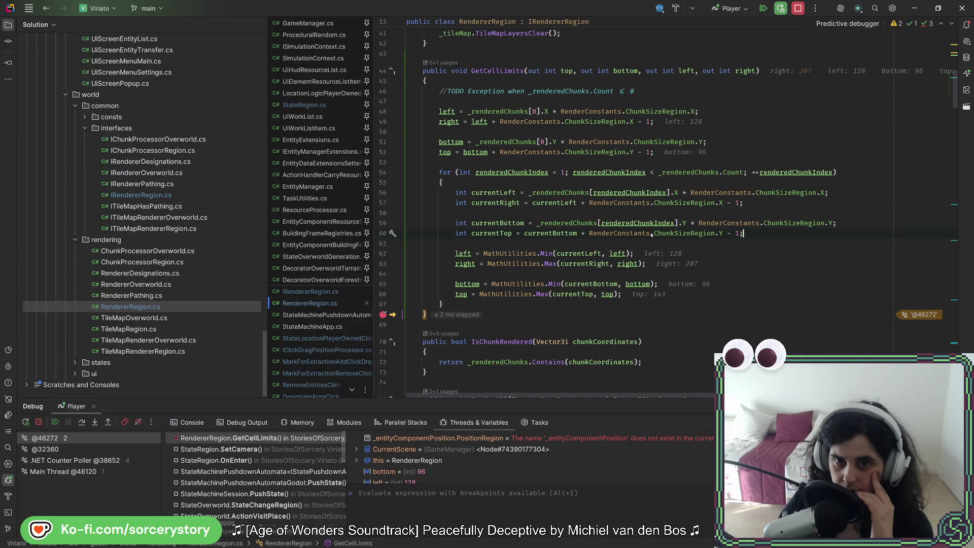
# Highlight where ChunkSizeRegion and currentTop are used, then rebuild and restart the Player debug session.
pyautogui.moveTo(569, 225)
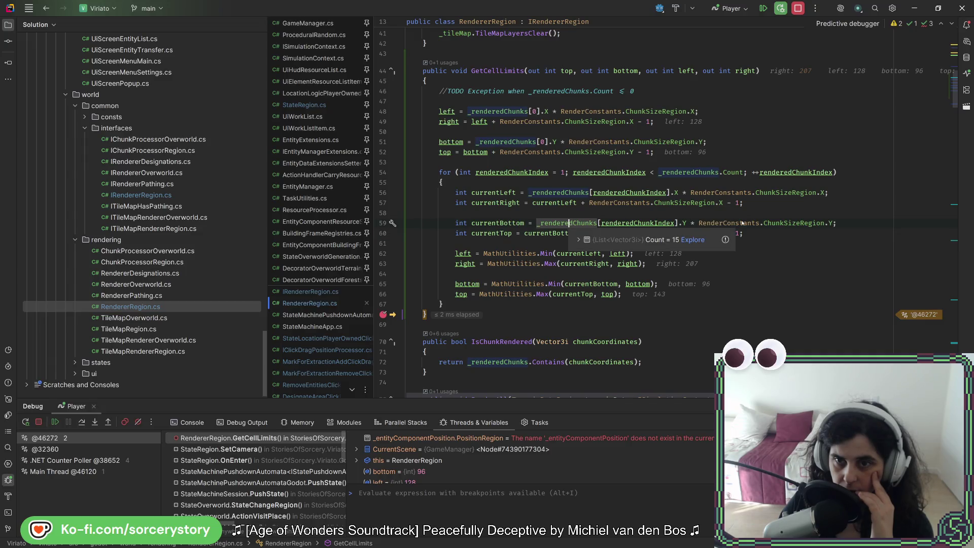
pyautogui.click(799, 223)
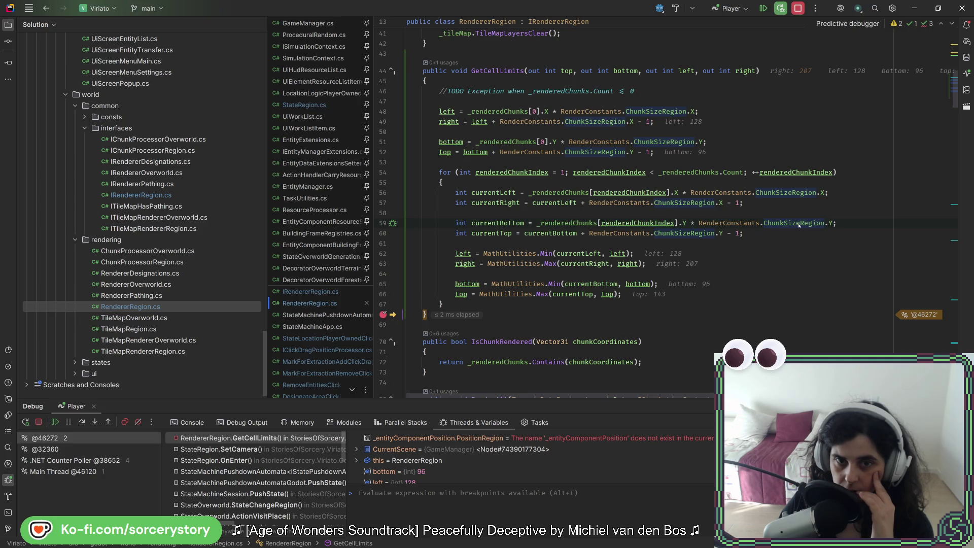
pyautogui.doubleClick(499, 235)
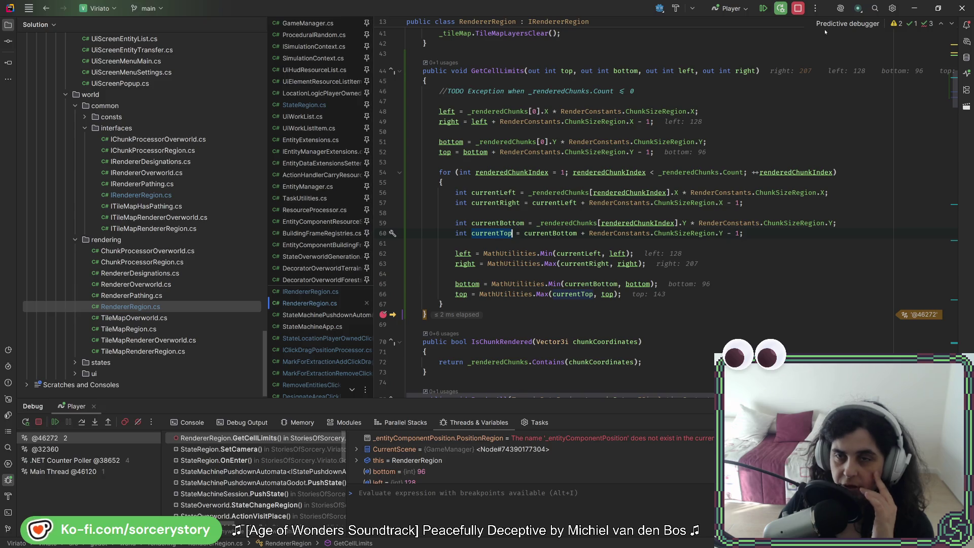
pyautogui.click(781, 8)
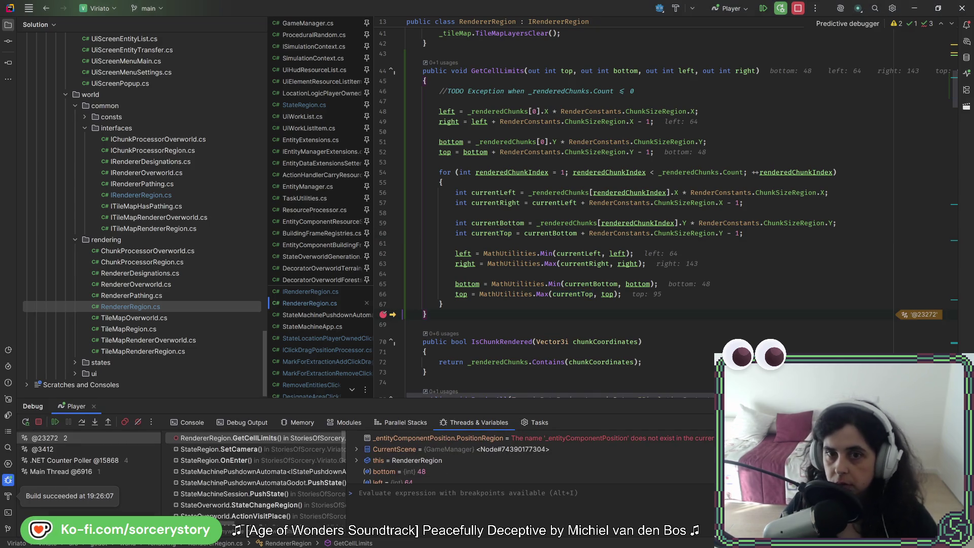
# Add a breakpoint on line 65, restart debugging, and inspect all 15 _renderedChunks entries.
pyautogui.click(383, 284)
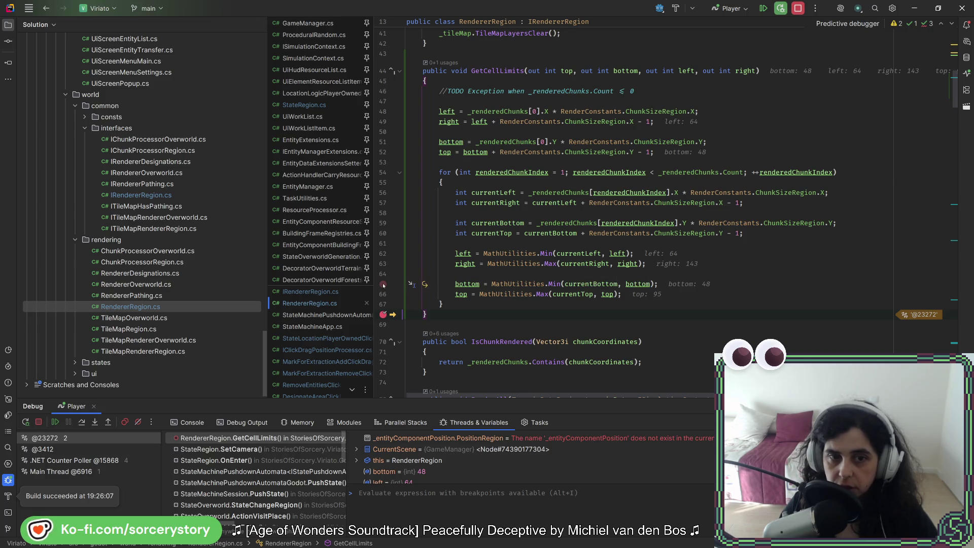
pyautogui.click(798, 9)
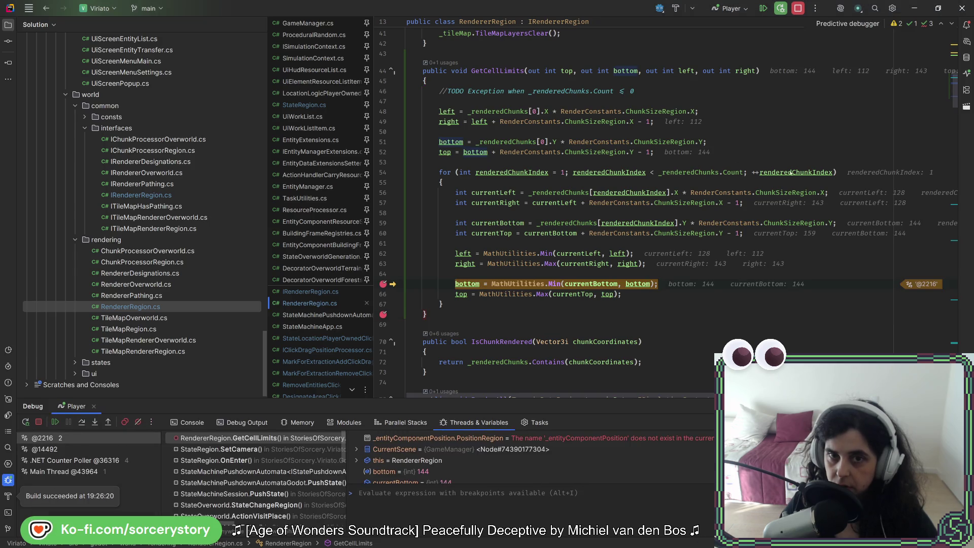
pyautogui.moveTo(442, 142)
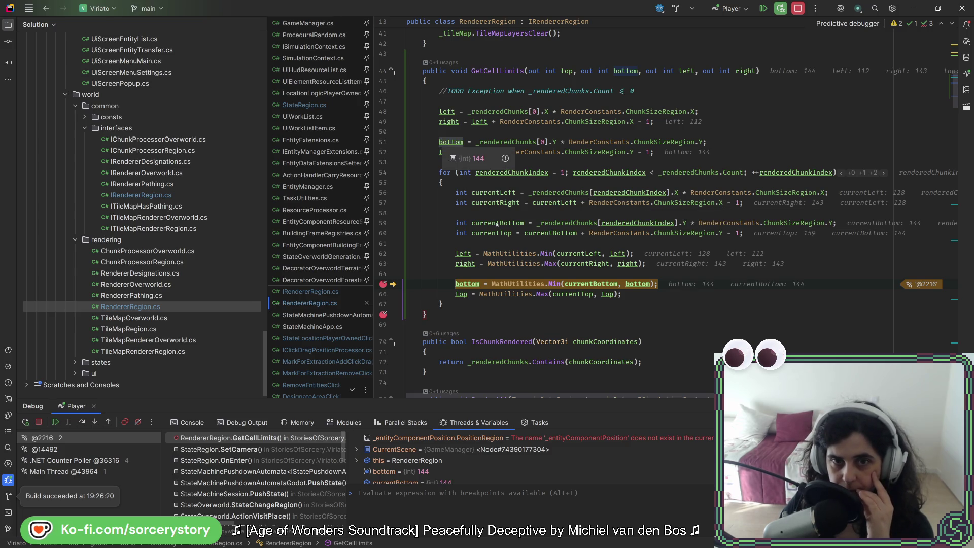
pyautogui.moveTo(497, 224)
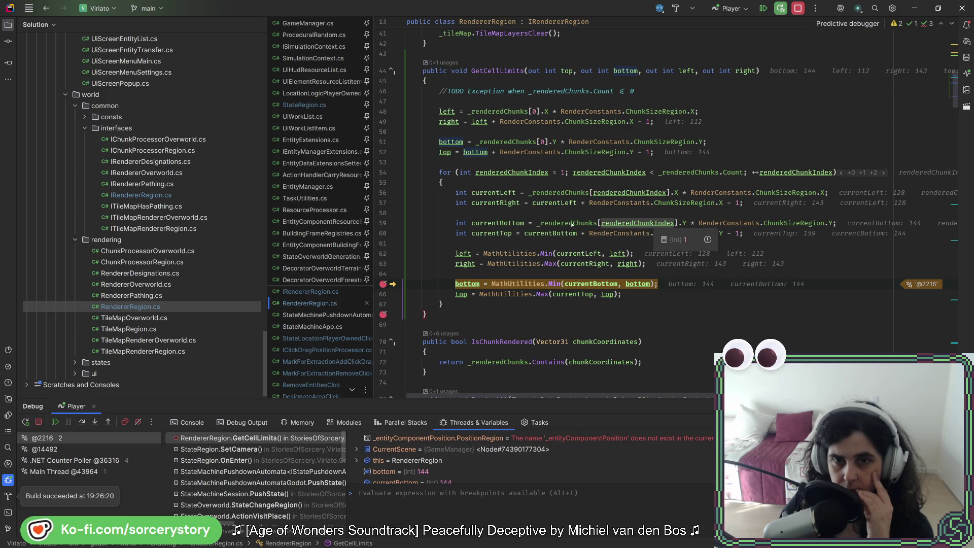
pyautogui.click(577, 238)
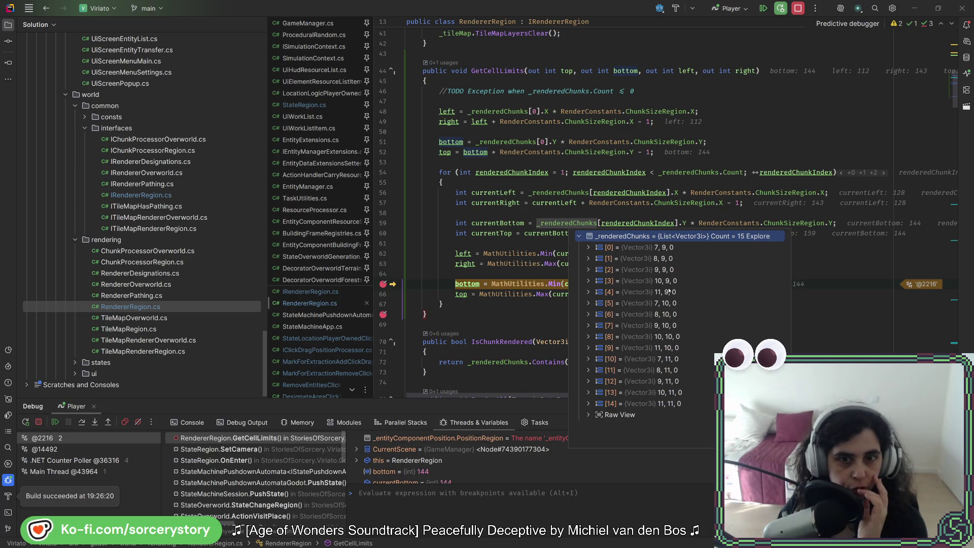
pyautogui.click(485, 277)
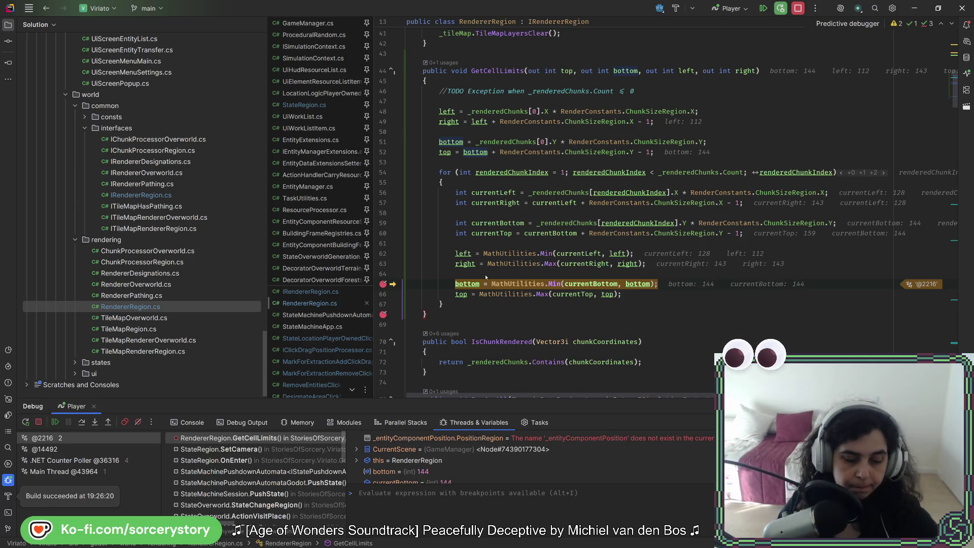
# Advance through the chunk loop until currentBottom reaches 160.
pyautogui.moveTo(463, 282)
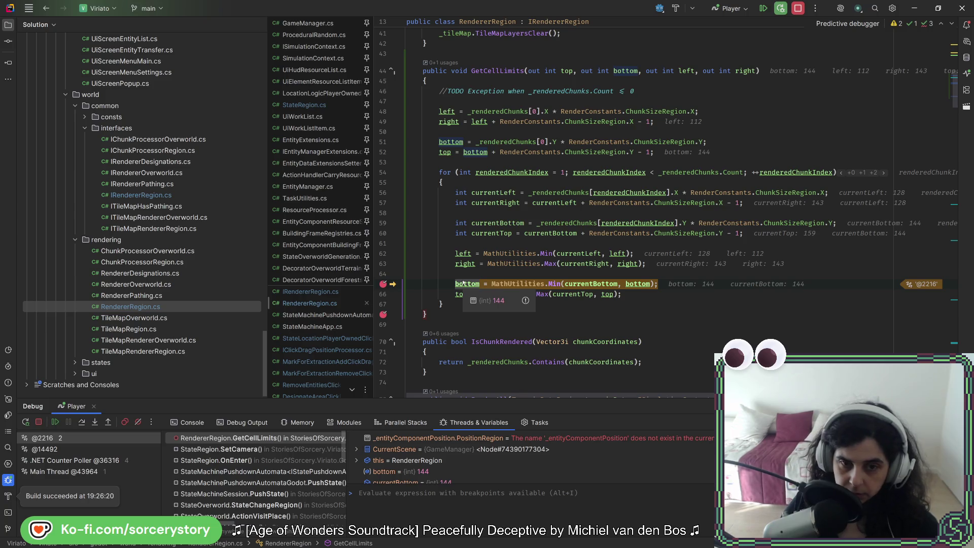
pyautogui.press('F10')
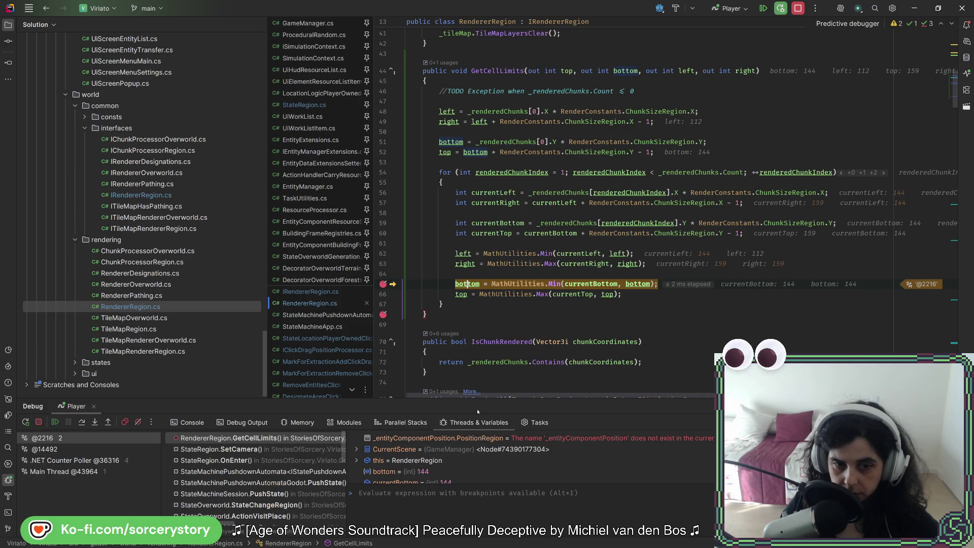
pyautogui.press('F5')
pyautogui.press('F5')
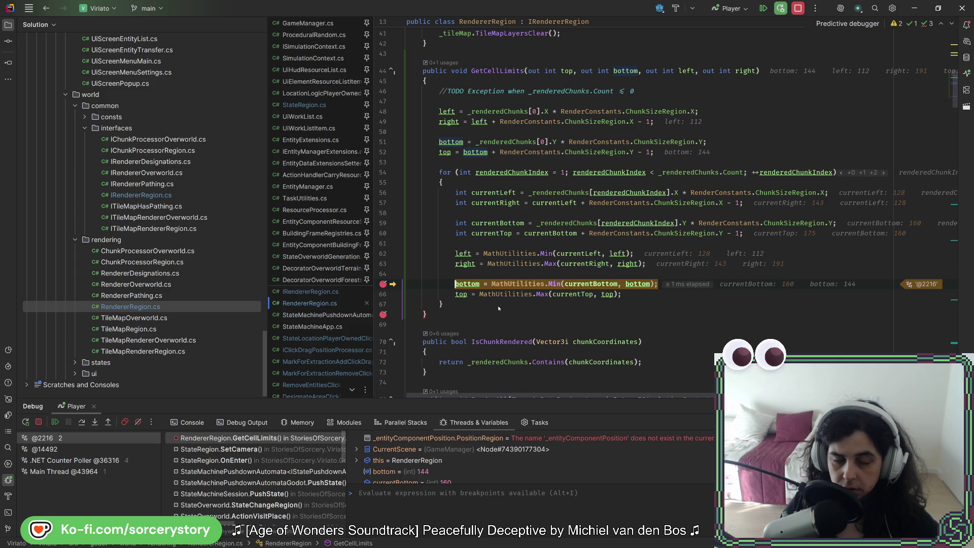
pyautogui.scroll(-2, 448, 448)
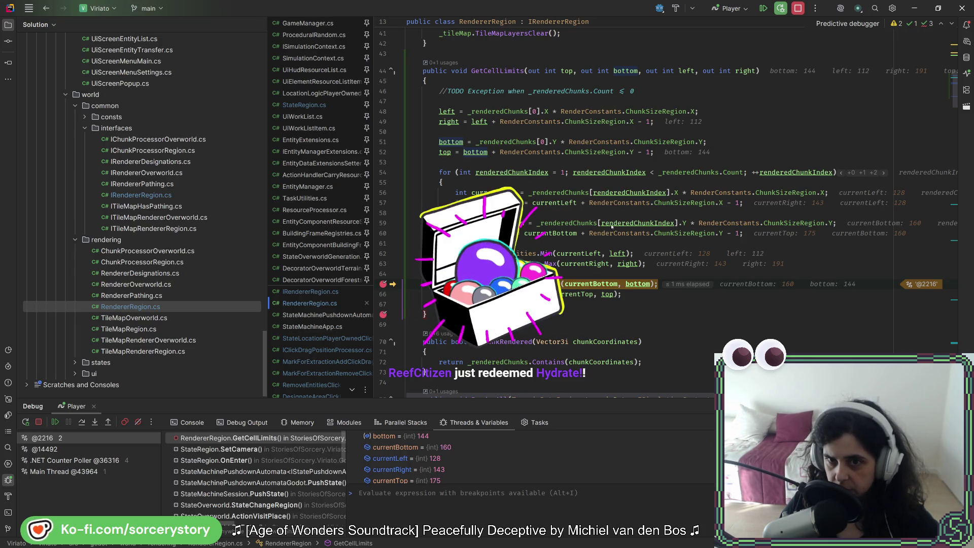
pyautogui.moveTo(611, 226)
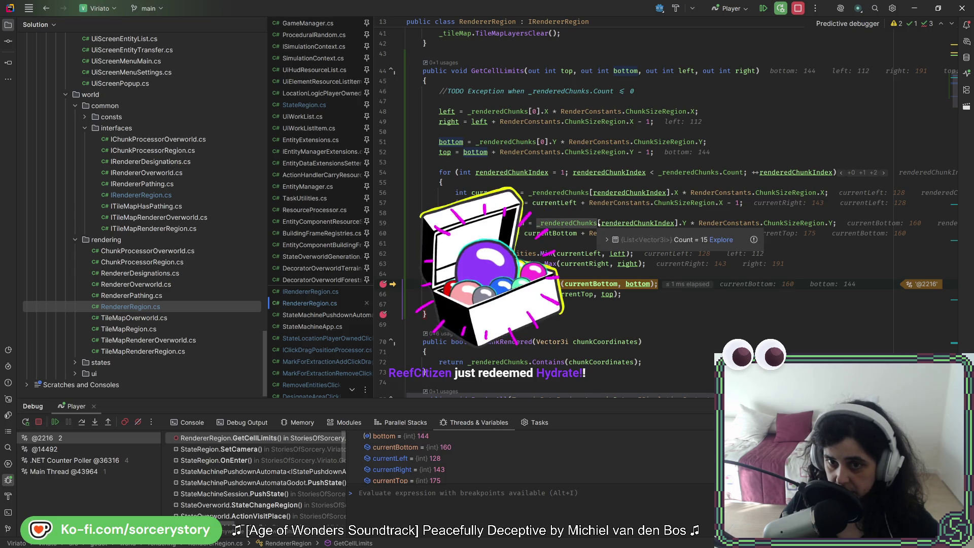
pyautogui.click(608, 243)
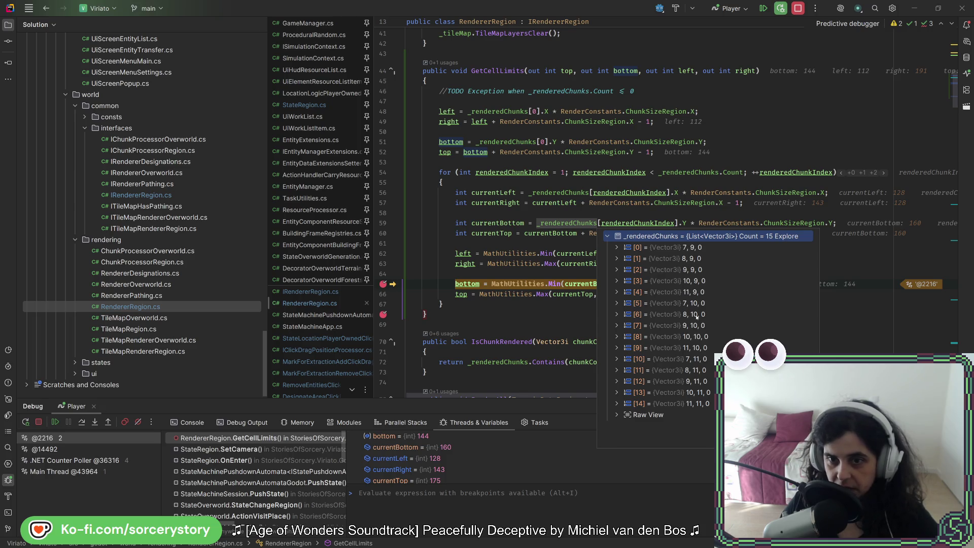
pyautogui.scroll(-2, 472, 449)
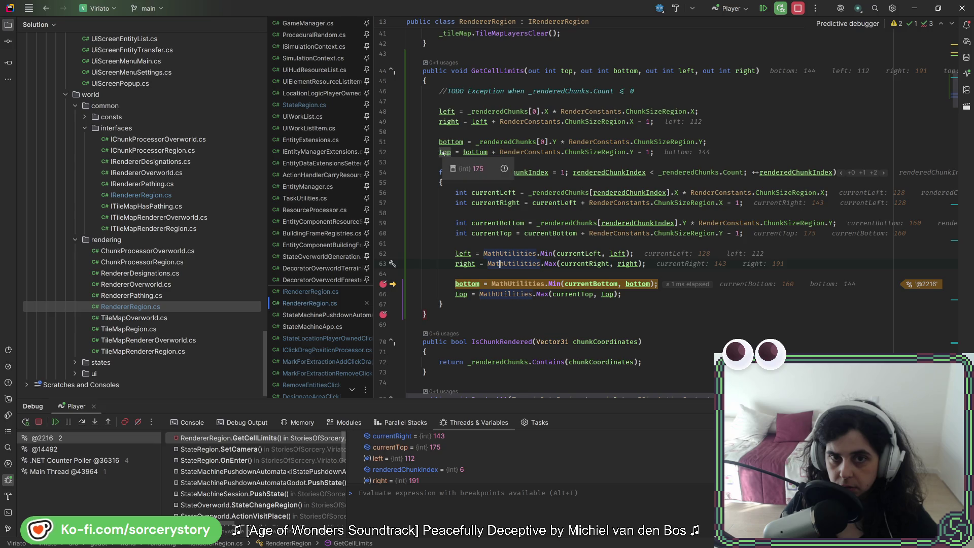
pyautogui.moveTo(573, 298)
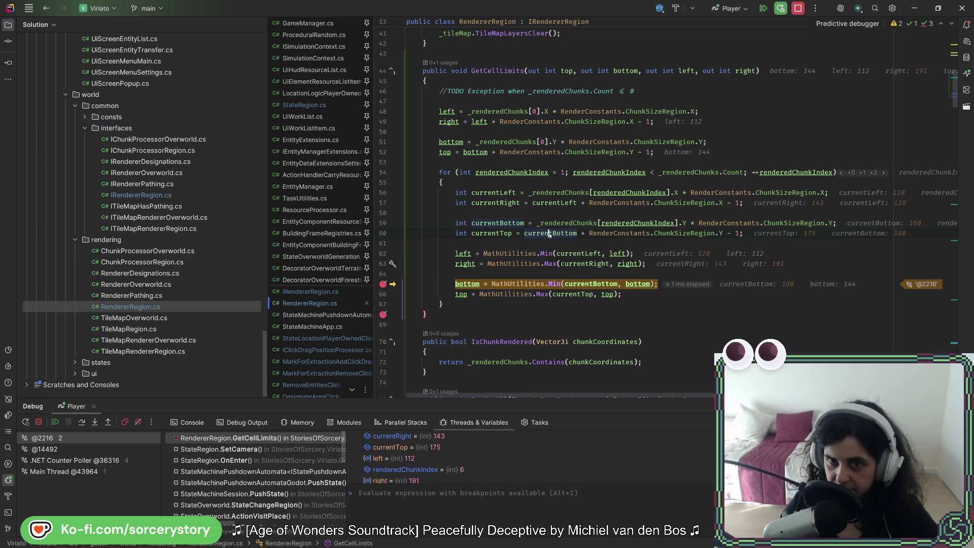
pyautogui.moveTo(549, 234)
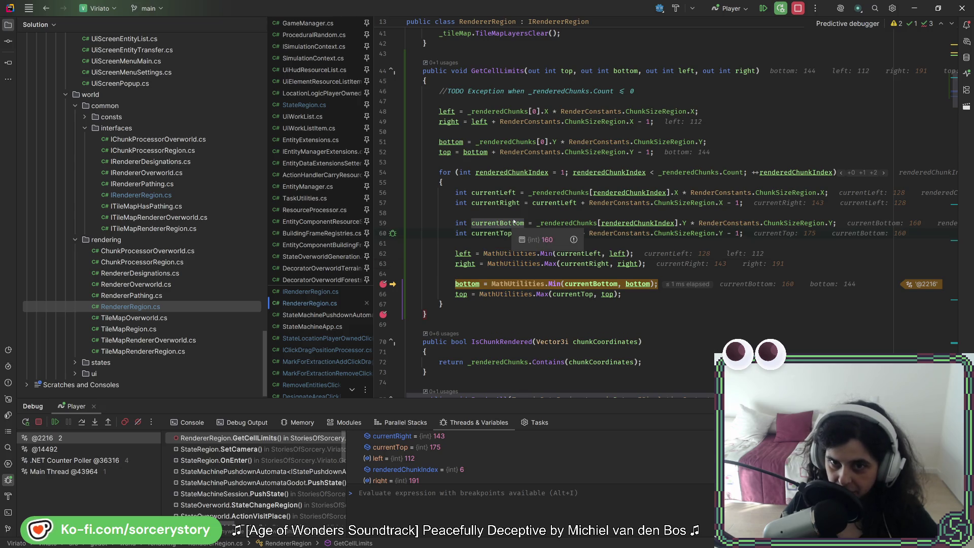
pyautogui.moveTo(588, 282)
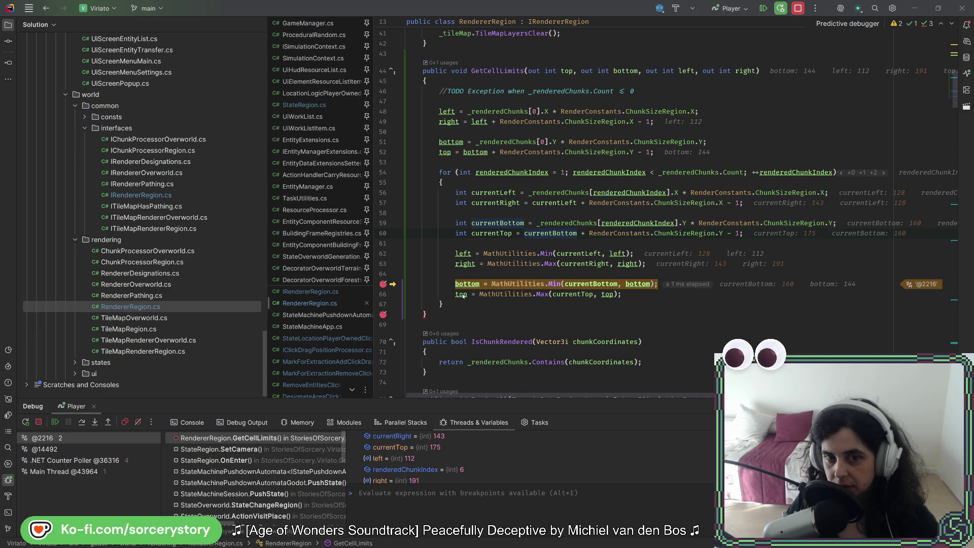
# Remove the line 65 breakpoint and let GetCellLimits finish with top 191.
pyautogui.click(525, 274)
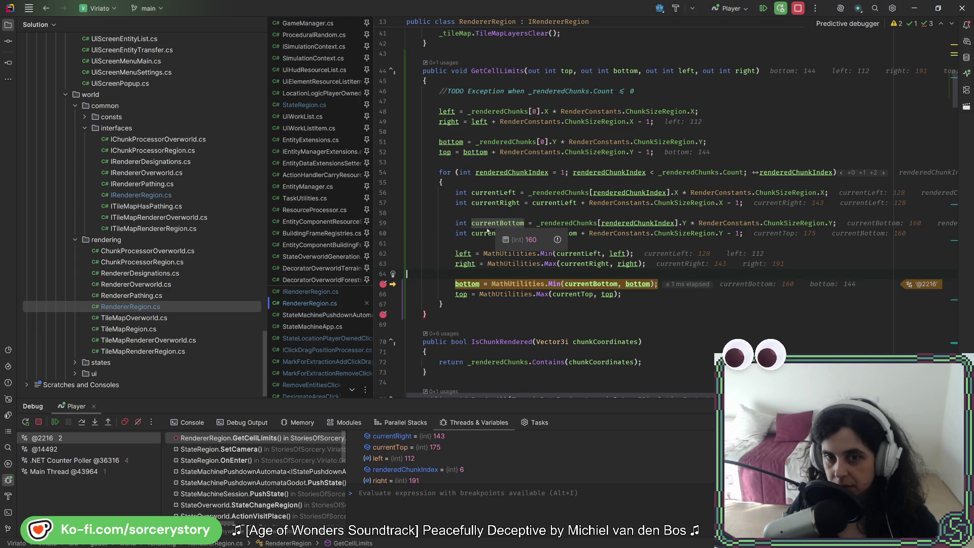
pyautogui.moveTo(484, 234)
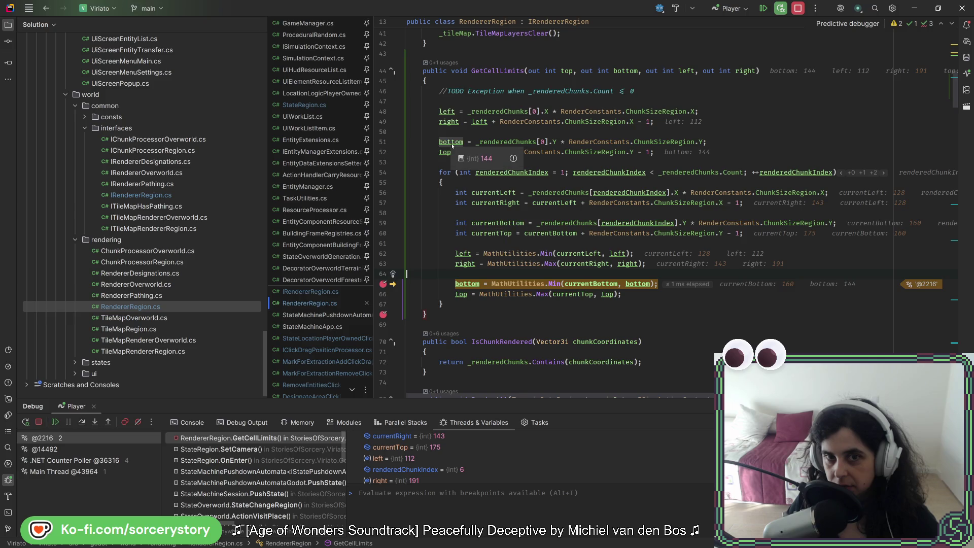
pyautogui.hotkey('alt', 'Tab')
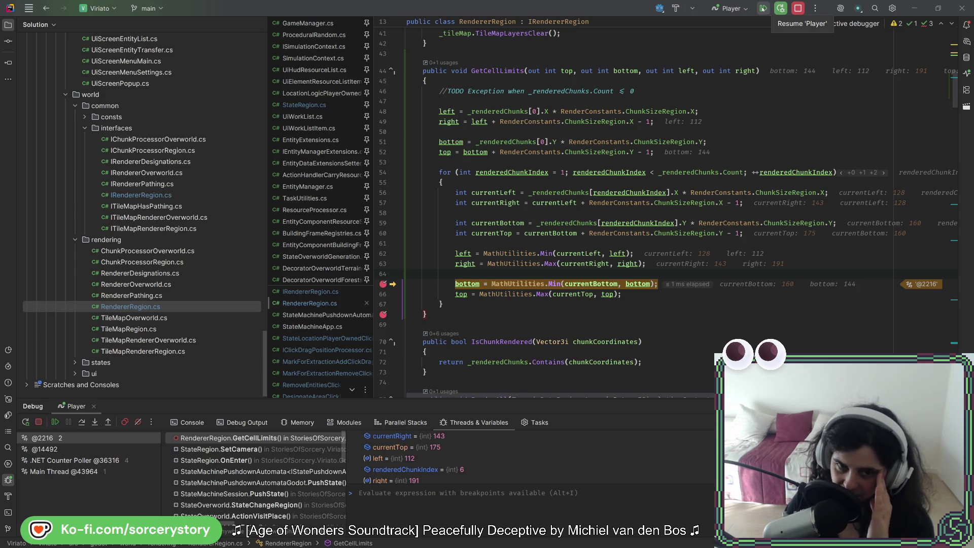
pyautogui.click(383, 284)
pyautogui.press('F5')
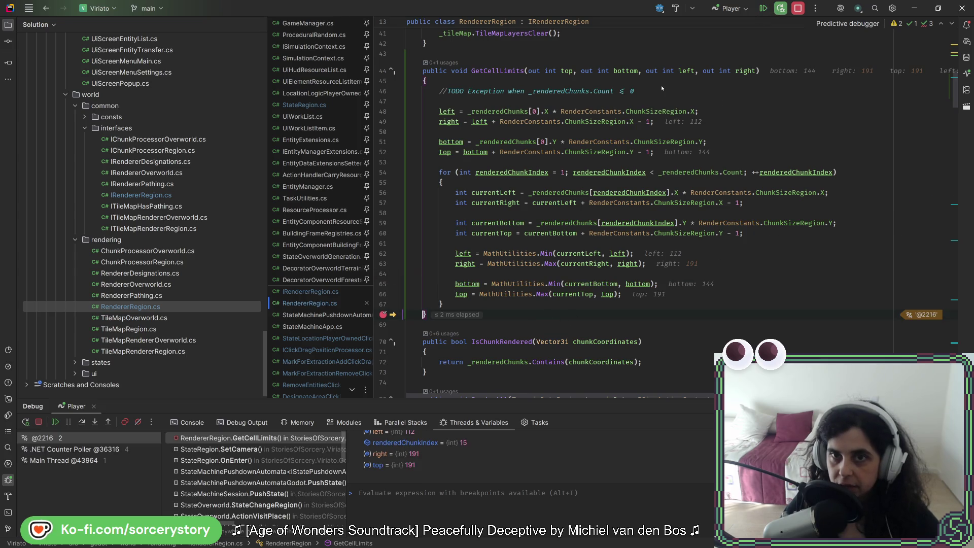
# Inspect the final top and bottom values on lines 66–67, then navigate back to StateRegion.SetCamera.
pyautogui.moveTo(470, 287)
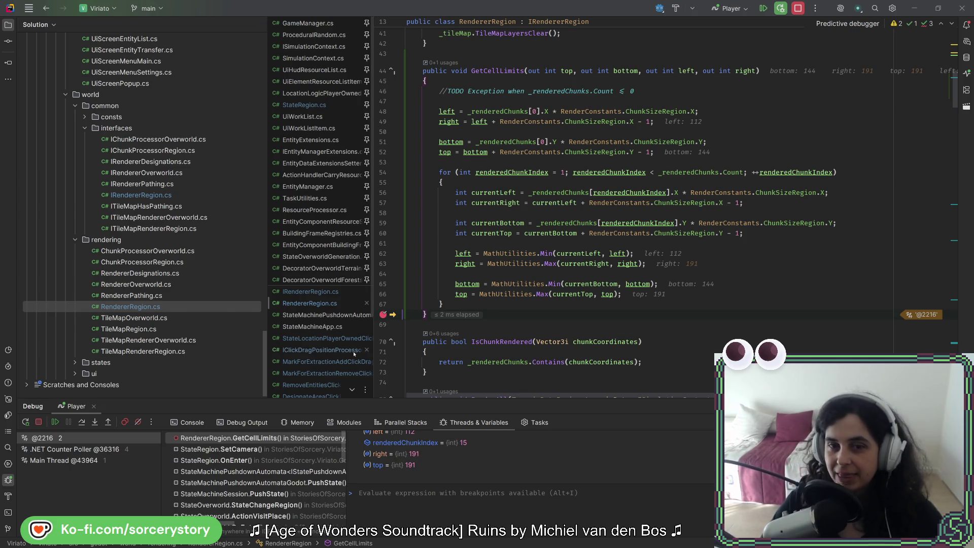
pyautogui.click(583, 301)
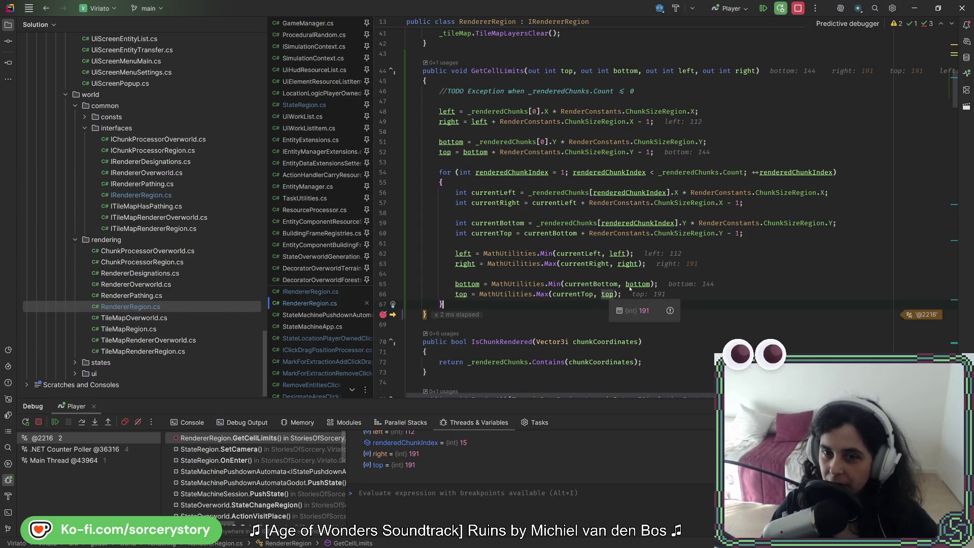
pyautogui.moveTo(631, 288)
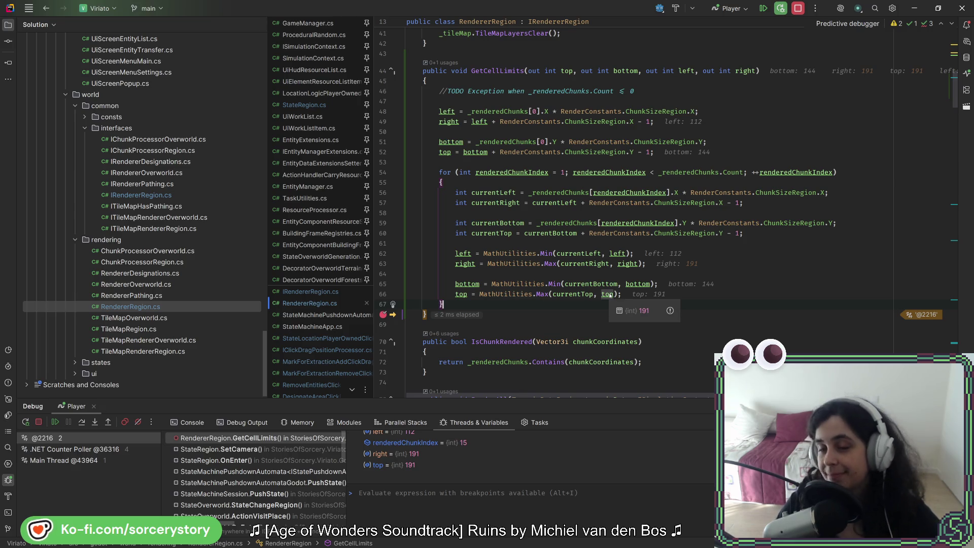
pyautogui.click(605, 296)
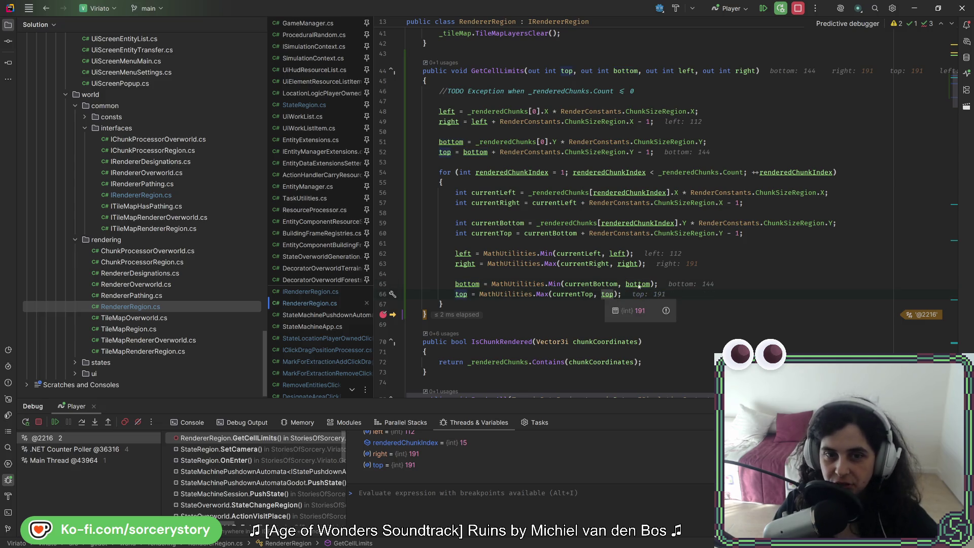
pyautogui.moveTo(471, 289)
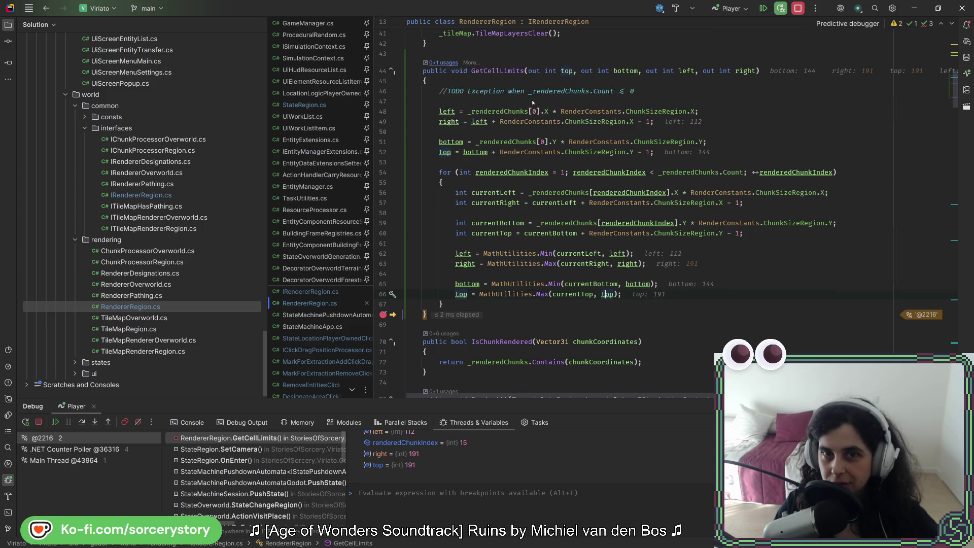
pyautogui.hotkey('ctrl', '-')
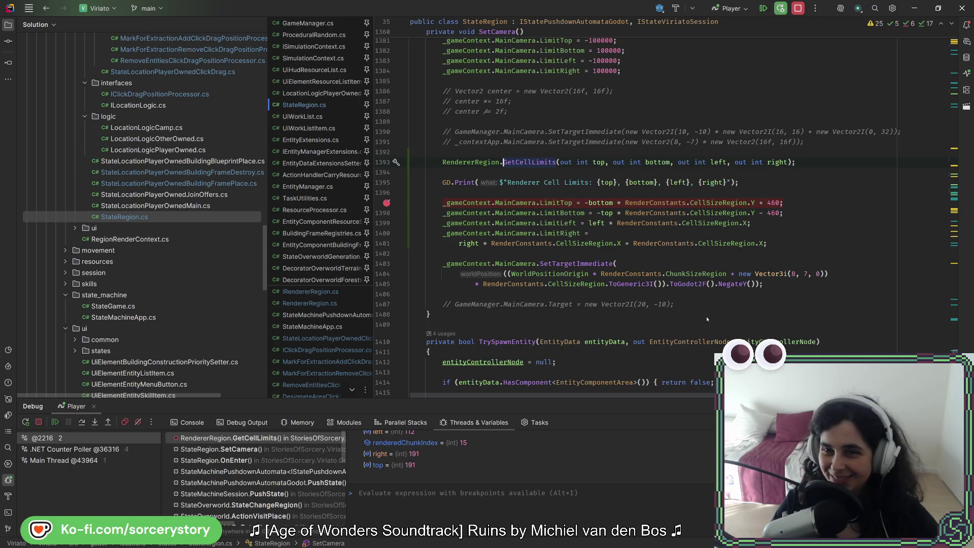
# Delete the '+ 460' and '- 460' offsets from the LimitTop and LimitBottom lines.
pyautogui.click(768, 223)
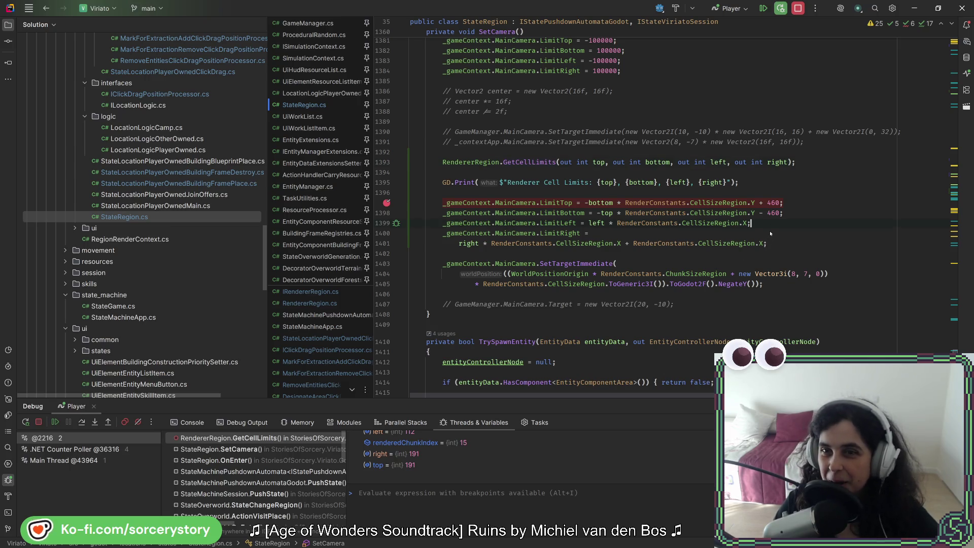
pyautogui.click(770, 202)
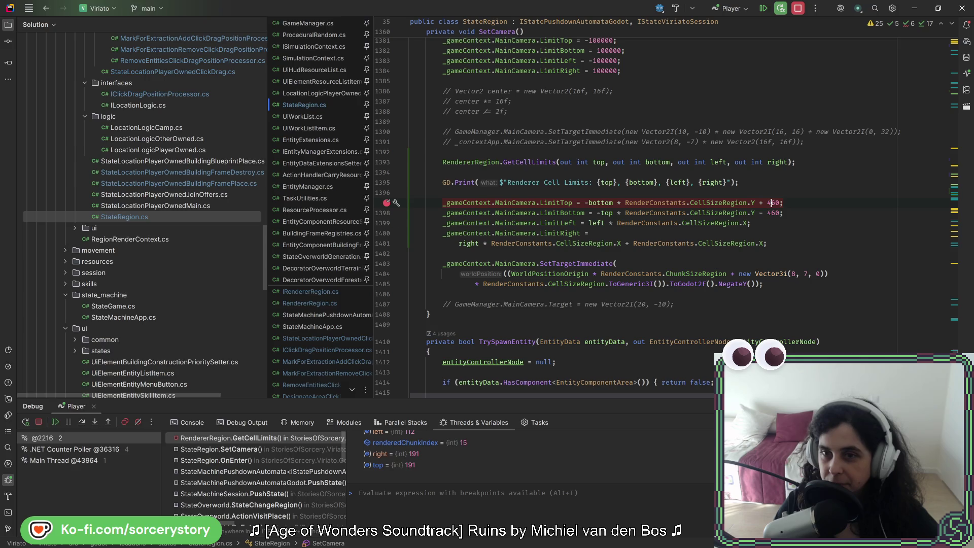
pyautogui.click(809, 210)
pyautogui.click(780, 203)
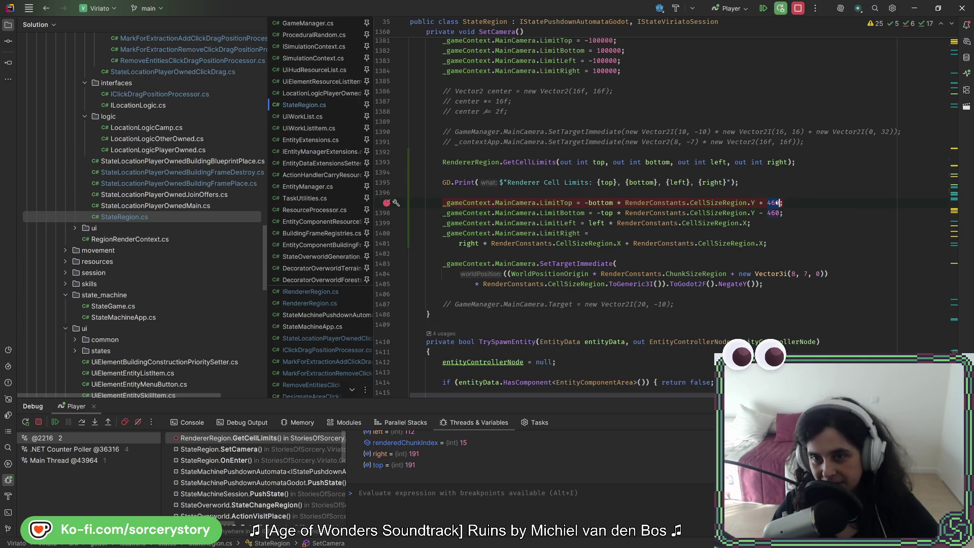
pyautogui.press('BackSpace')
pyautogui.press('BackSpace')
pyautogui.press('BackSpace')
pyautogui.doubleClick(773, 213)
pyautogui.press('BackSpace')
pyautogui.press('BackSpace')
pyautogui.press('BackSpace')
# Check CellSizeRegion.Y and replace bottom with top in the LimitTop expression.
pyautogui.click(778, 203)
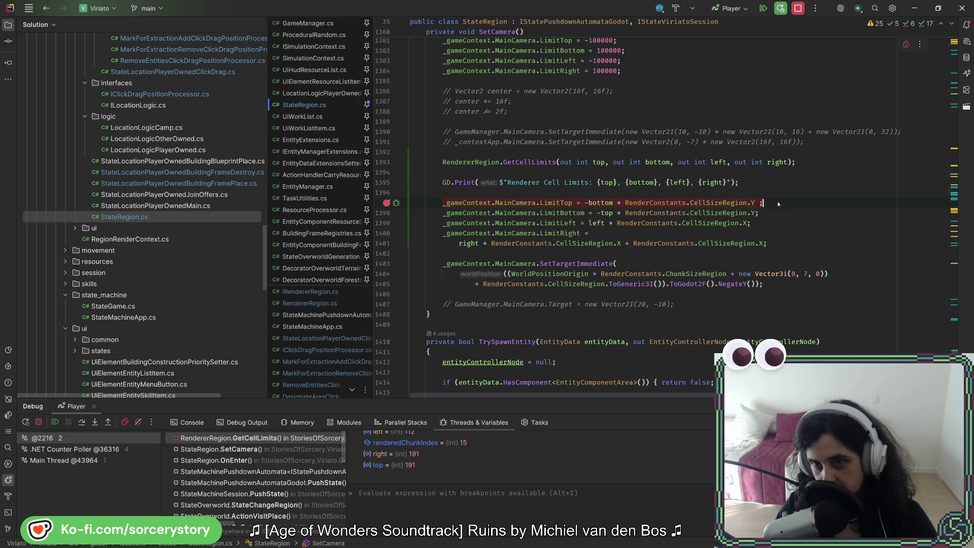
pyautogui.rightClick(778, 203)
pyautogui.click(755, 203)
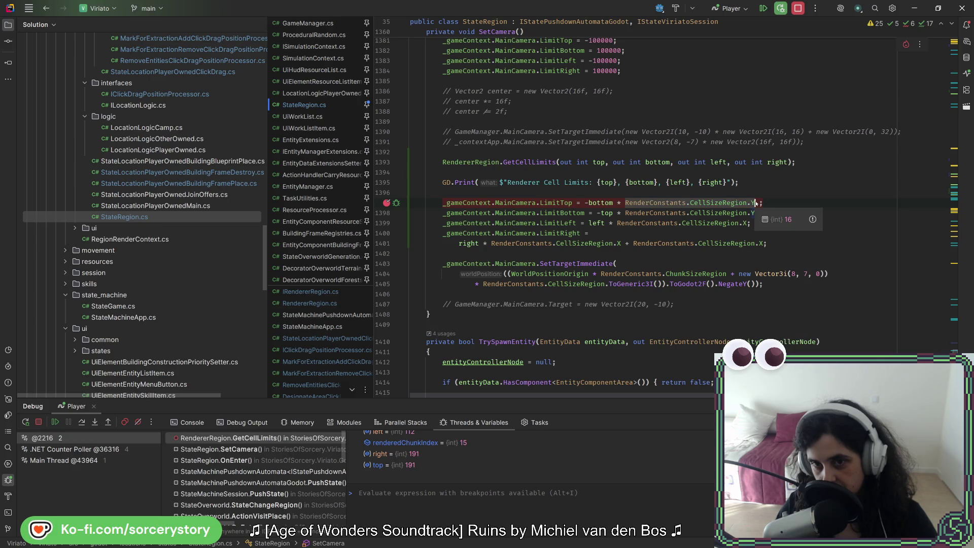
pyautogui.click(613, 203)
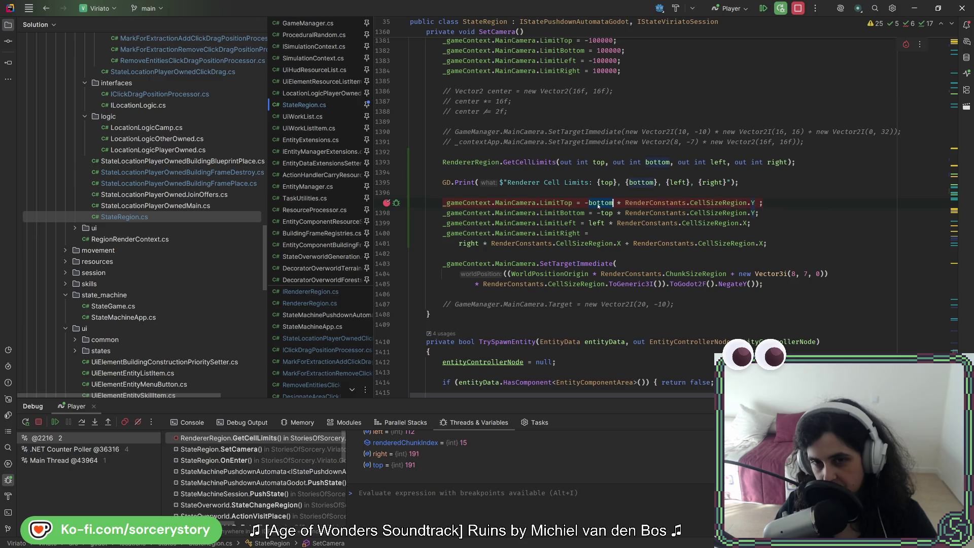
pyautogui.doubleClick(601, 202)
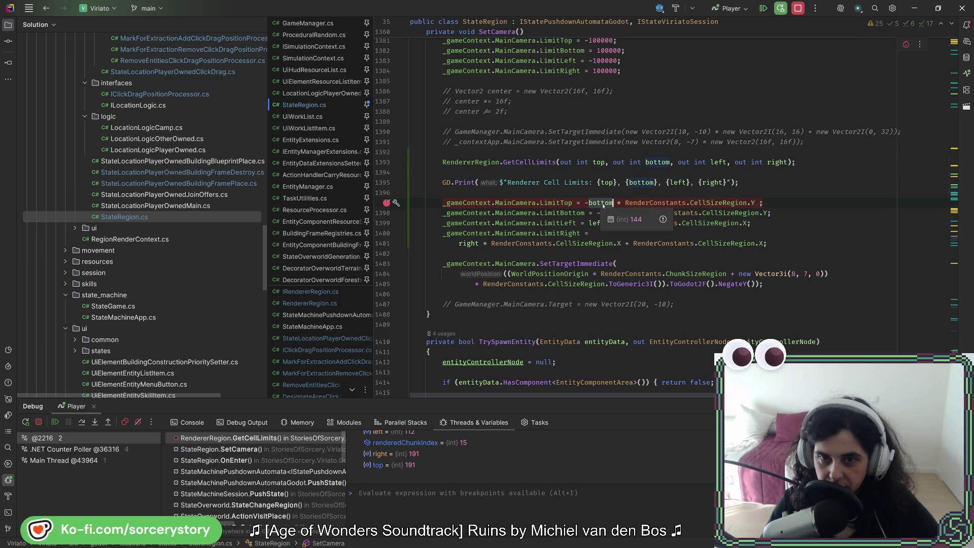
pyautogui.write('top')
pyautogui.press('Escape')
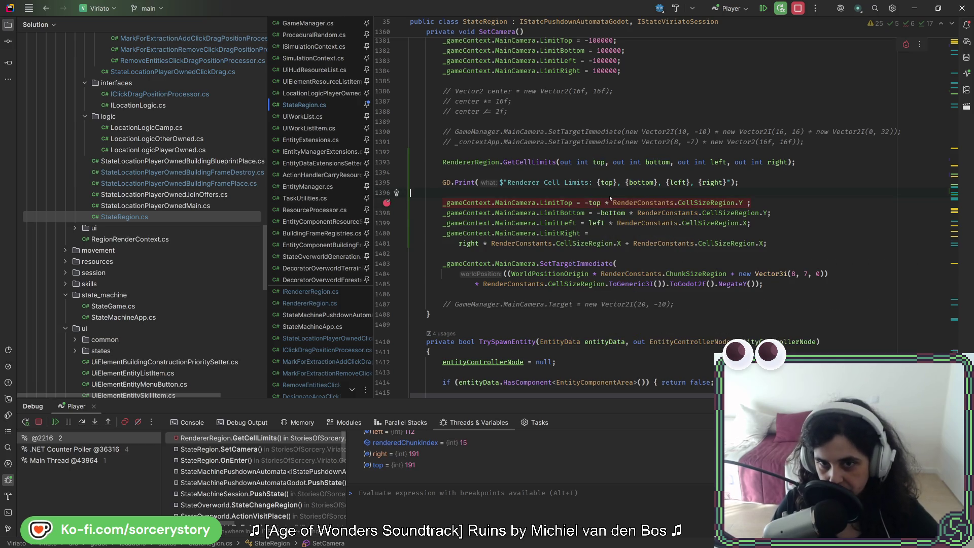
# Reformat the edited SetCamera code, then build and run the game from the Godot editor.
pyautogui.hotkey('ctrl', 'alt', 'l')
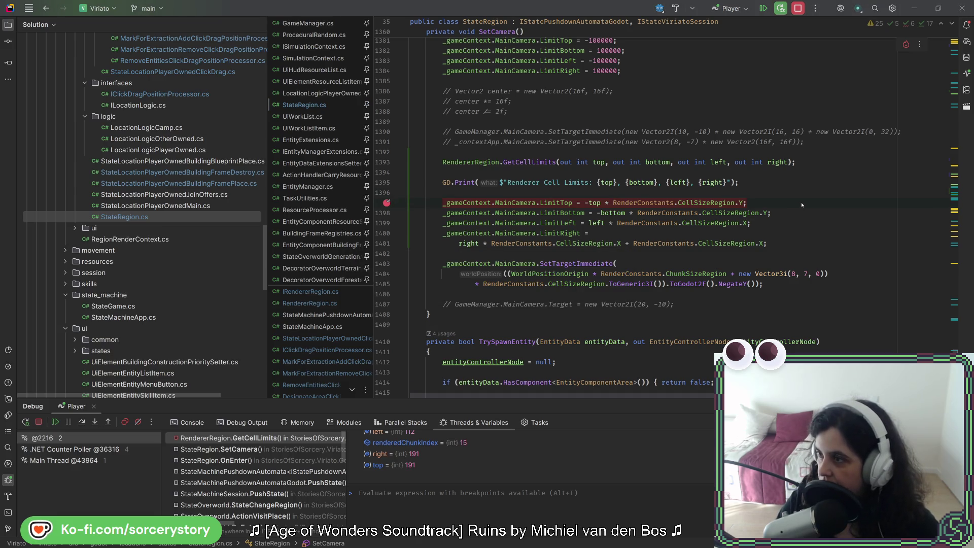
pyautogui.hotkey('alt', 'Tab')
pyautogui.click(804, 22)
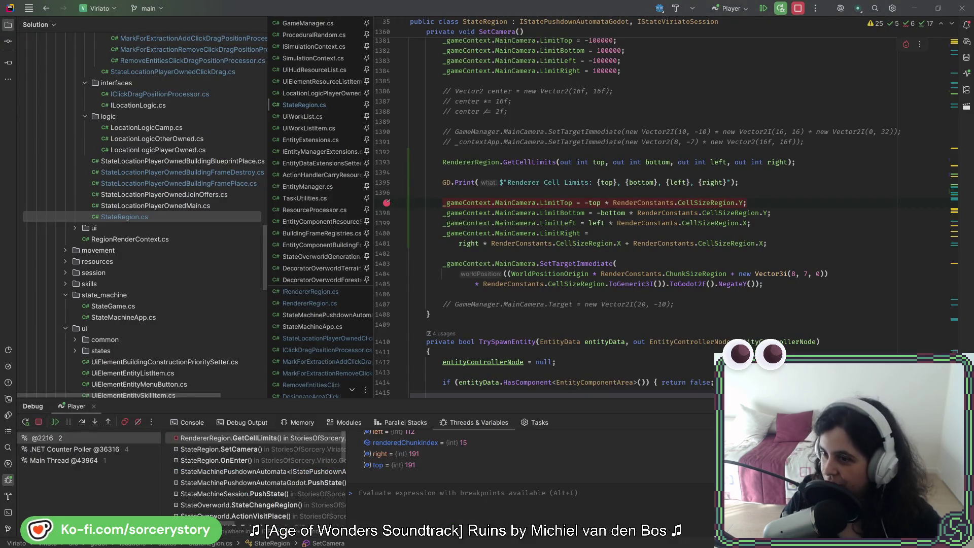
pyautogui.hotkey('alt', 'Tab')
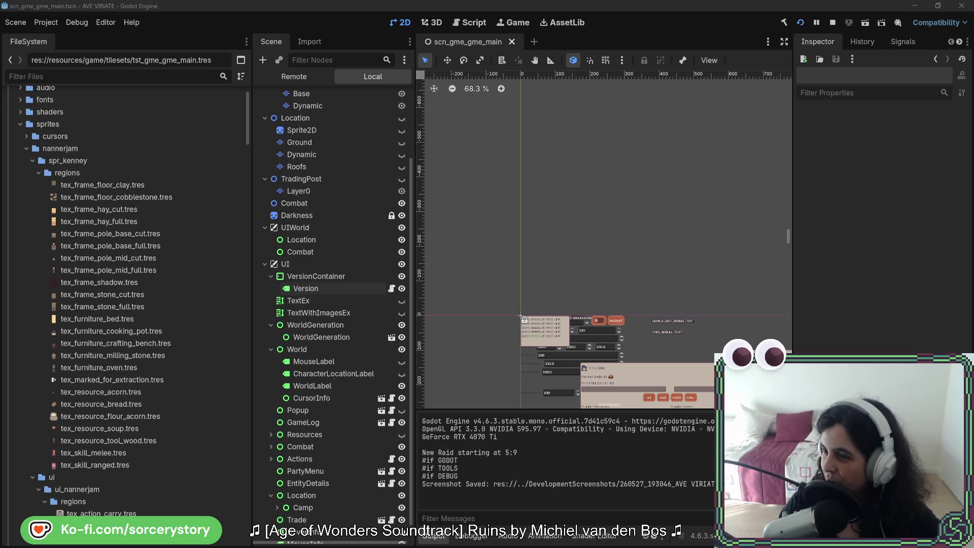
# Stop the previous debug session and run the game project again.
pyautogui.press('F8')
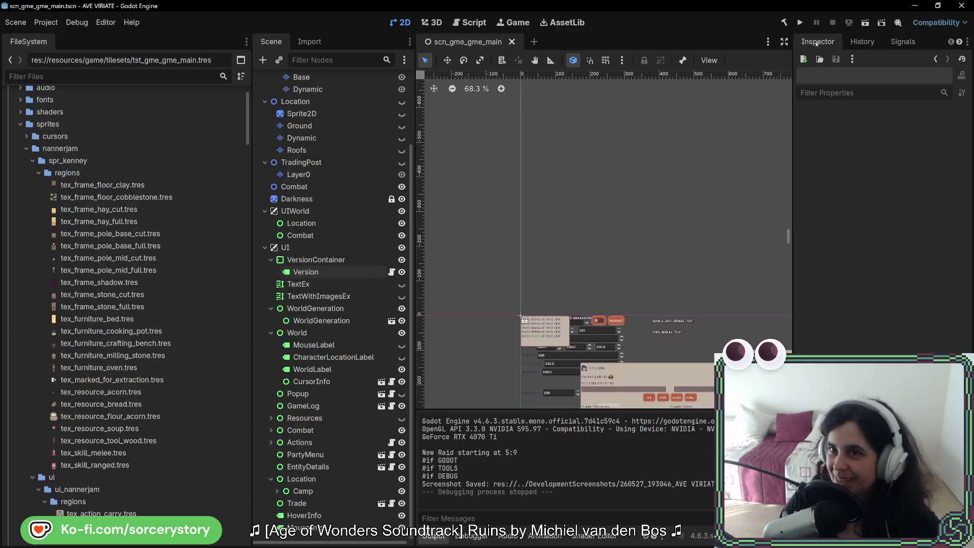
pyautogui.click(799, 22)
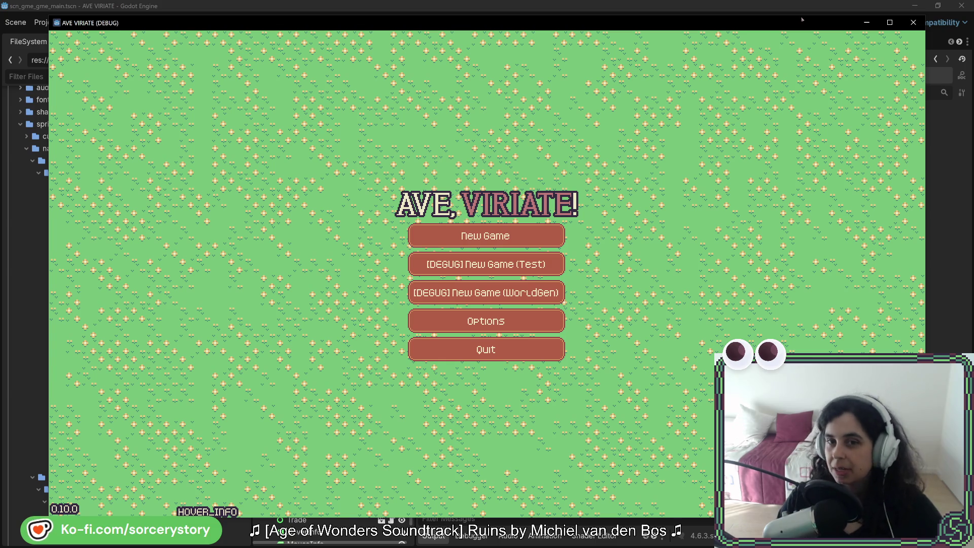
# Start a new game and pan the region map up and to the right to test camera limits.
pyautogui.click(551, 238)
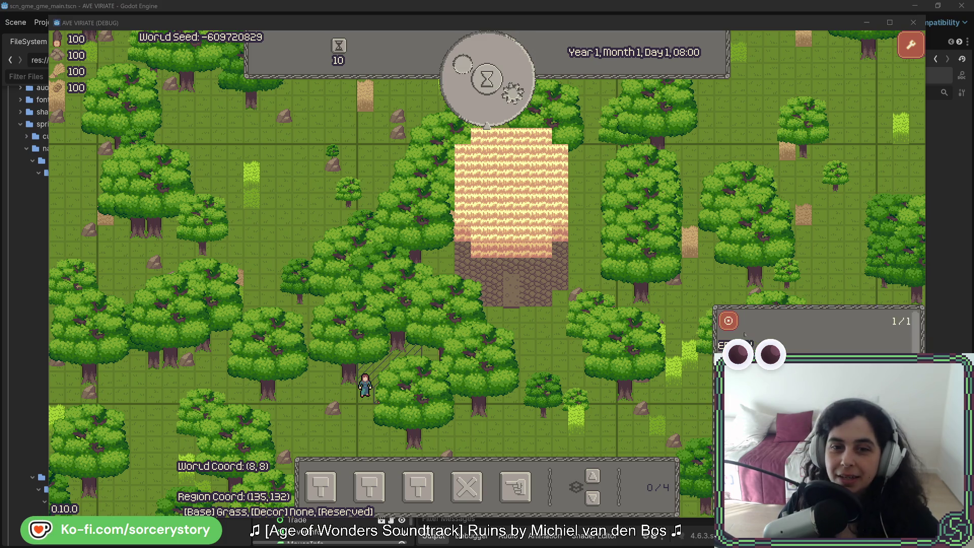
pyautogui.click(538, 337)
pyautogui.press('w')
pyautogui.press('d')
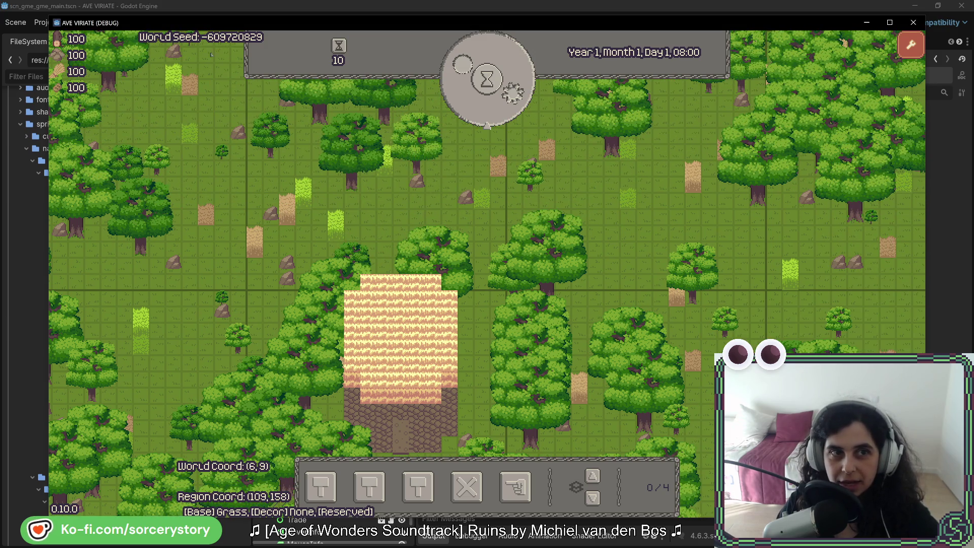
pyautogui.press('d')
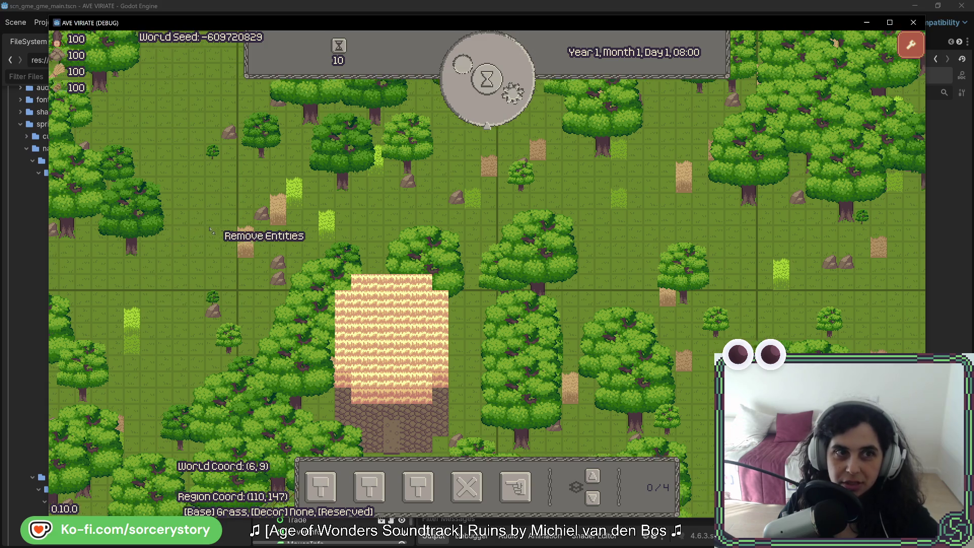
pyautogui.press('d')
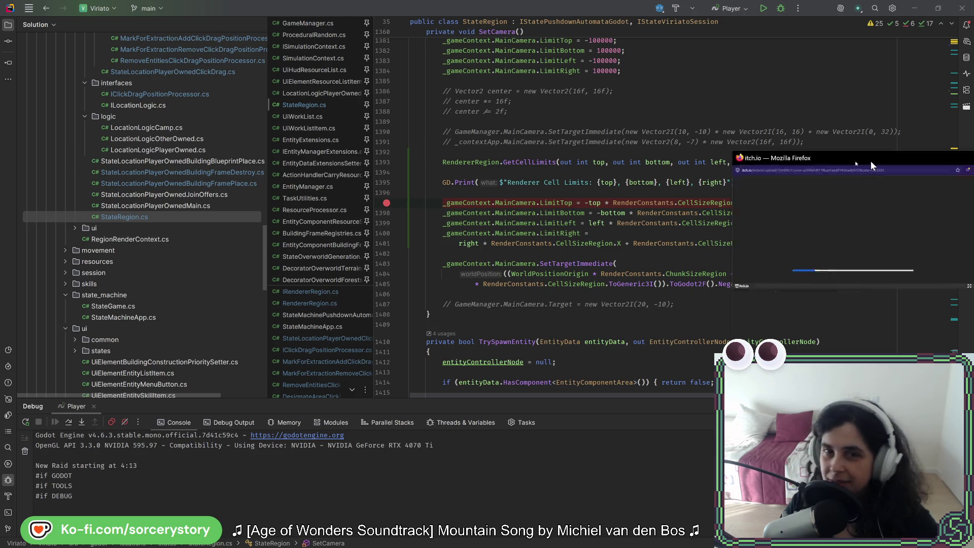
# Open Find The Flag in Firefox and start a new round with R.
pyautogui.doubleClick(451, 119)
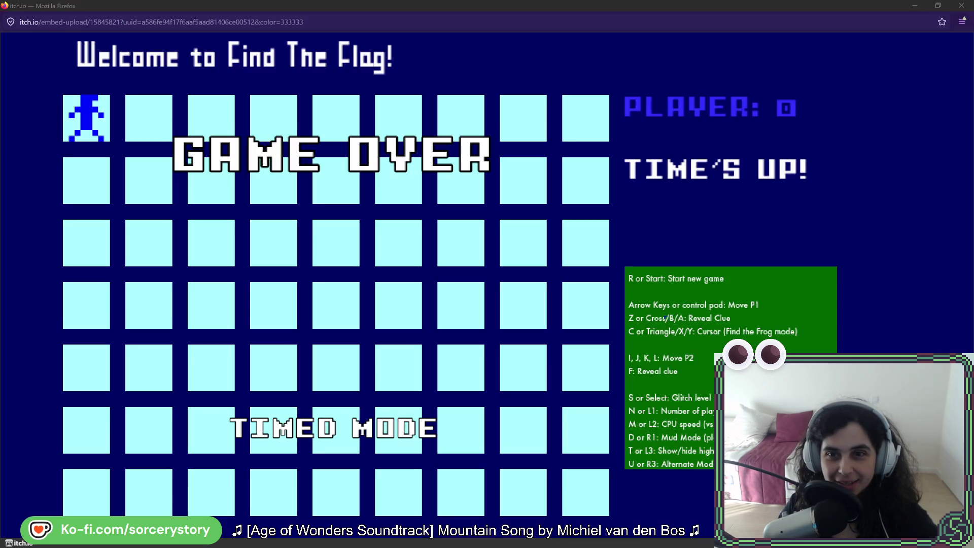
pyautogui.click(750, 244)
pyautogui.press('r')
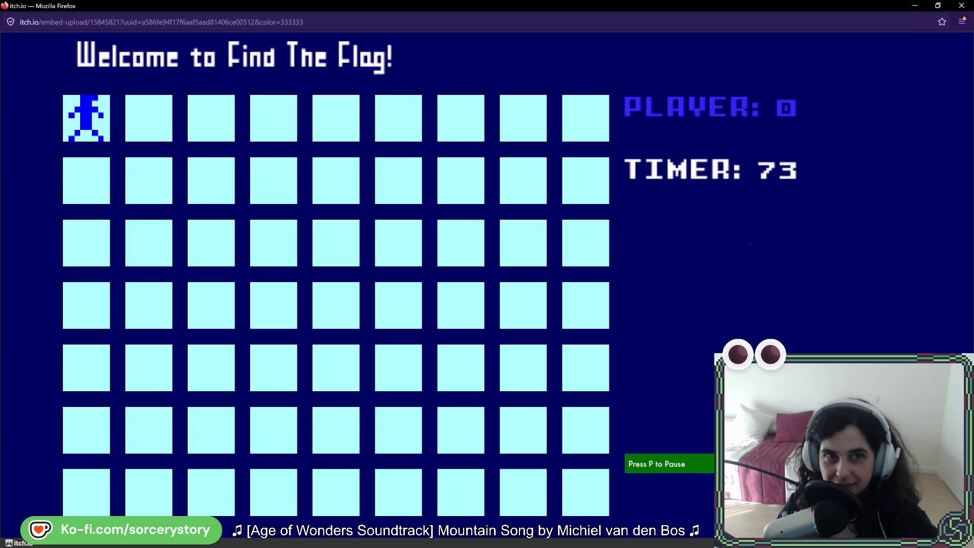
# Walk the player right across the top row and back left along row 2.
pyautogui.click(150, 129)
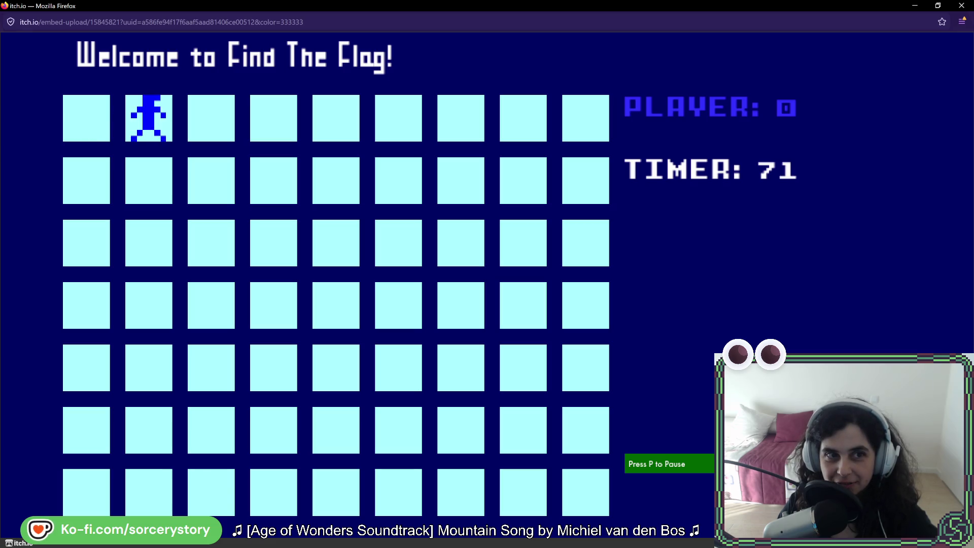
pyautogui.click(210, 128)
pyautogui.click(255, 120)
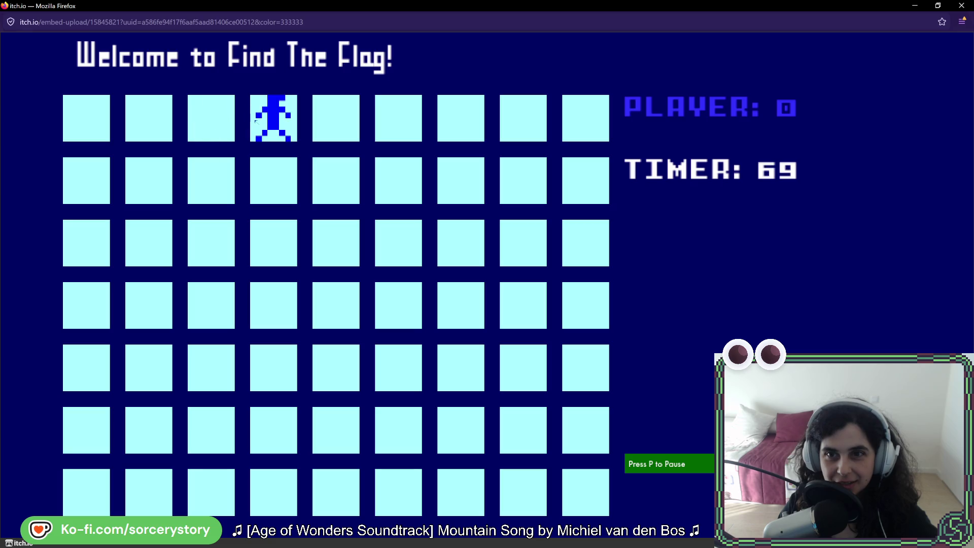
pyautogui.click(321, 126)
pyautogui.click(398, 122)
pyautogui.click(460, 122)
pyautogui.click(523, 122)
pyautogui.click(585, 122)
pyautogui.click(588, 172)
pyautogui.click(523, 175)
pyautogui.click(460, 179)
pyautogui.click(413, 185)
pyautogui.click(336, 186)
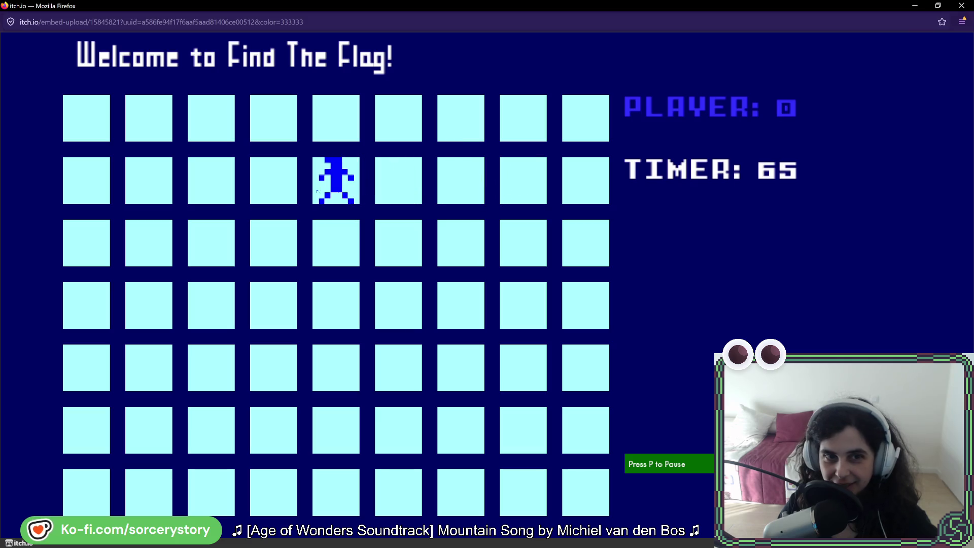
pyautogui.click(279, 187)
pyautogui.click(211, 183)
pyautogui.click(148, 183)
# Sweep the player right across row 3 to its end.
pyautogui.click(86, 183)
pyautogui.click(86, 242)
pyautogui.click(149, 243)
pyautogui.click(213, 246)
pyautogui.click(273, 243)
pyautogui.click(335, 243)
pyautogui.click(398, 243)
pyautogui.click(460, 243)
pyautogui.click(523, 244)
pyautogui.click(567, 243)
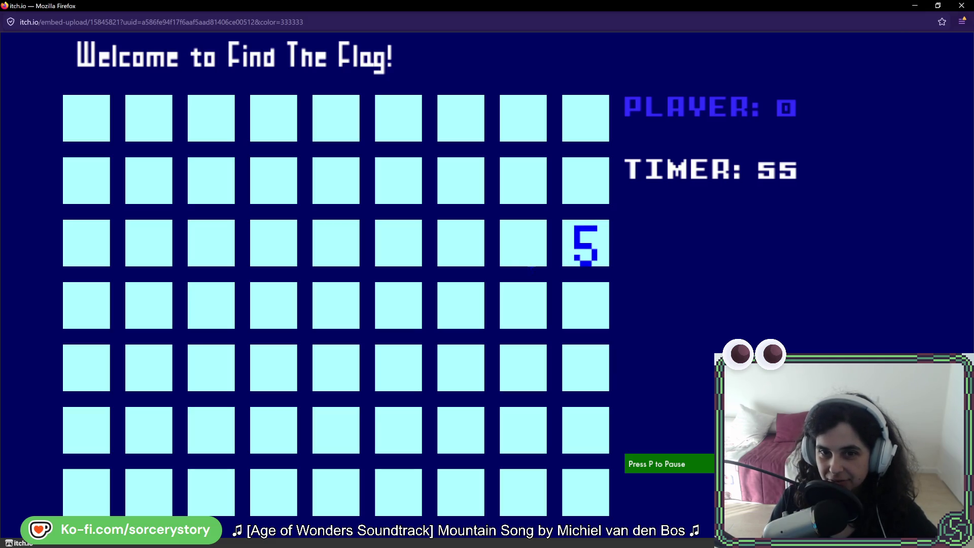
# Follow the 4, 2 and 1 clues with the arrow keys to find the flag.
pyautogui.press('Down')
pyautogui.press('Left')
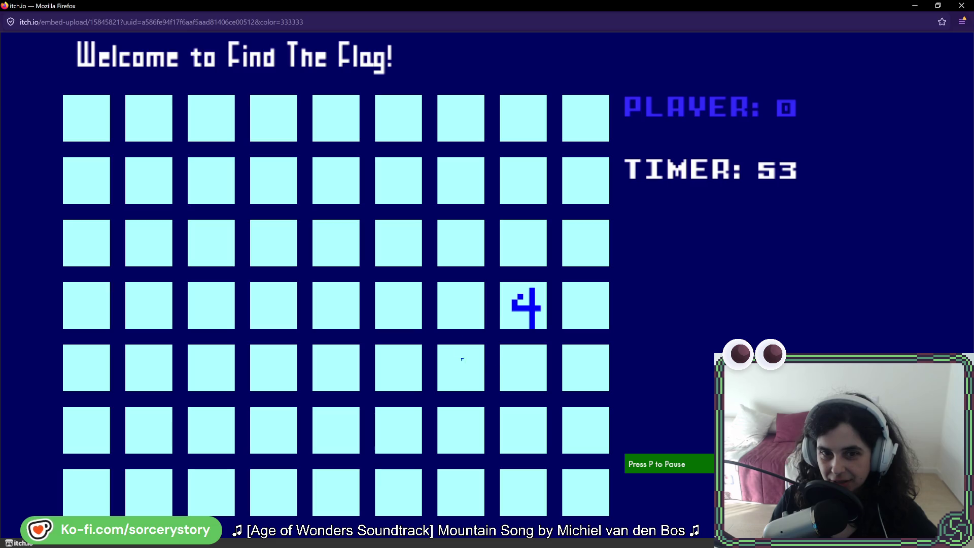
pyautogui.press('Left')
pyautogui.press('Left')
pyautogui.press('Up')
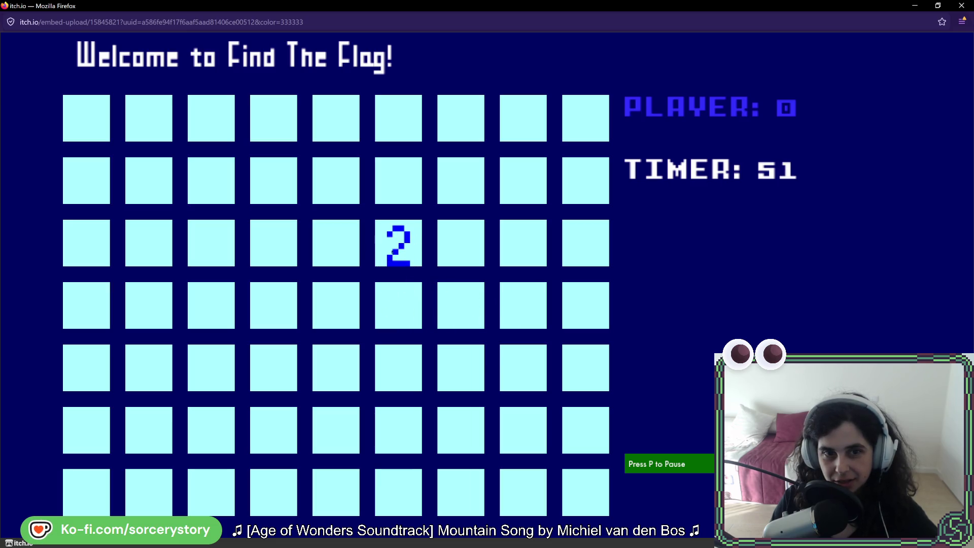
pyautogui.press('Left')
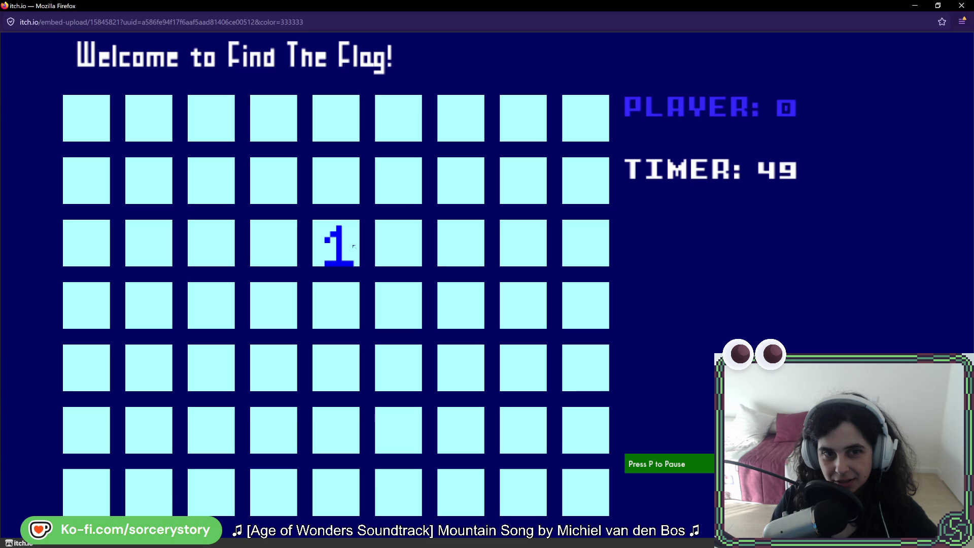
pyautogui.press('Up')
pyautogui.press('Left')
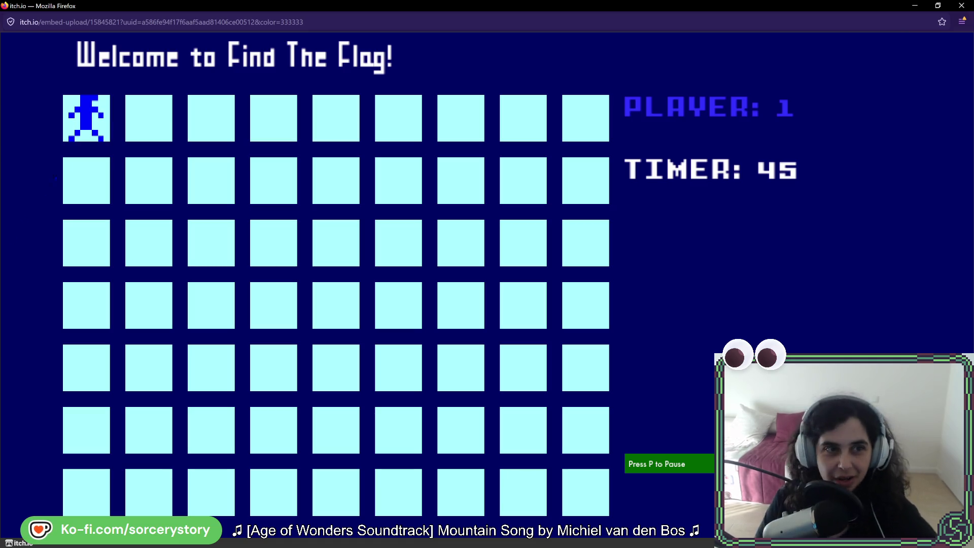
# Guide Player 2 down the grid to reach the flag at row 5, column 6.
pyautogui.press('Right')
pyautogui.press('Down')
pyautogui.press('Right')
pyautogui.moveTo(232, 238)
pyautogui.mouseDown()
pyautogui.moveTo(276, 306)
pyautogui.moveTo(397, 370)
pyautogui.mouseUp()
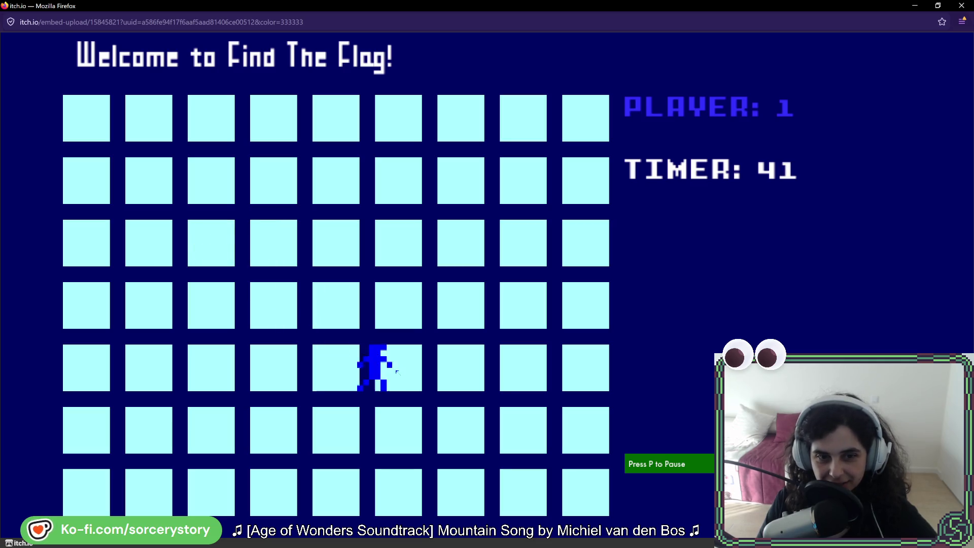
pyautogui.press('Down')
pyautogui.press('Right')
pyautogui.press('Down')
pyautogui.press('Left')
pyautogui.press('Right')
pyautogui.press('Left')
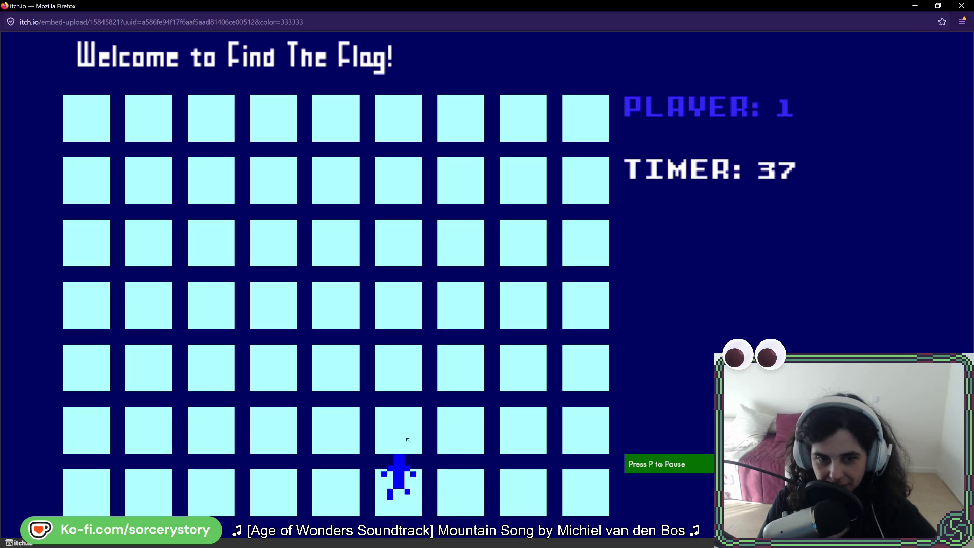
pyautogui.press('Up')
pyautogui.press('Left')
pyautogui.press('Right')
pyautogui.press('Up')
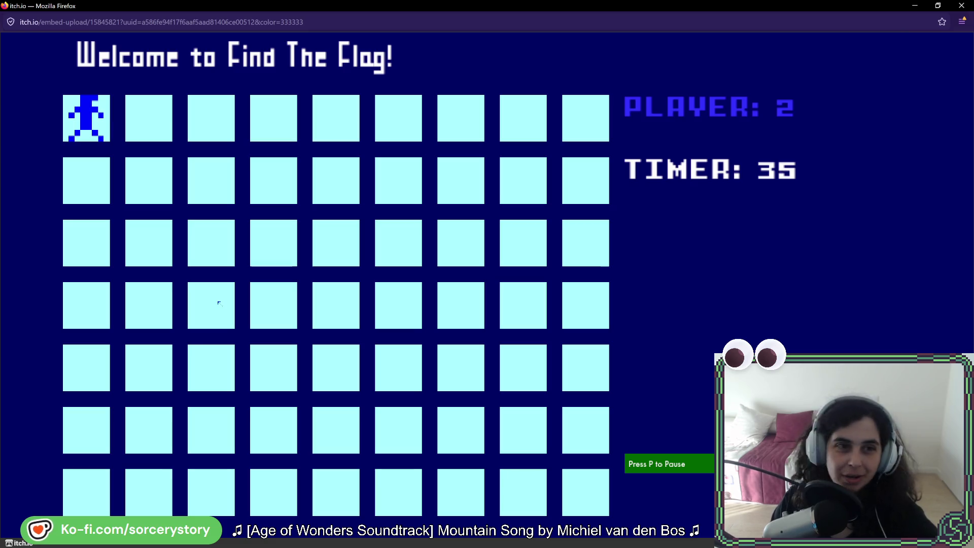
# Walk the next player from row 2 down to row 5 and onto the flag's cell.
pyautogui.click(144, 182)
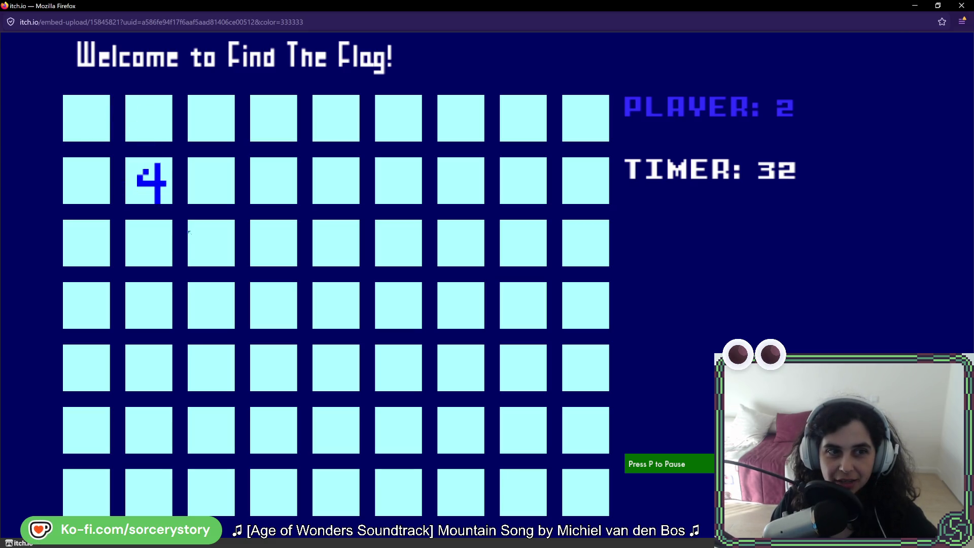
pyautogui.click(336, 243)
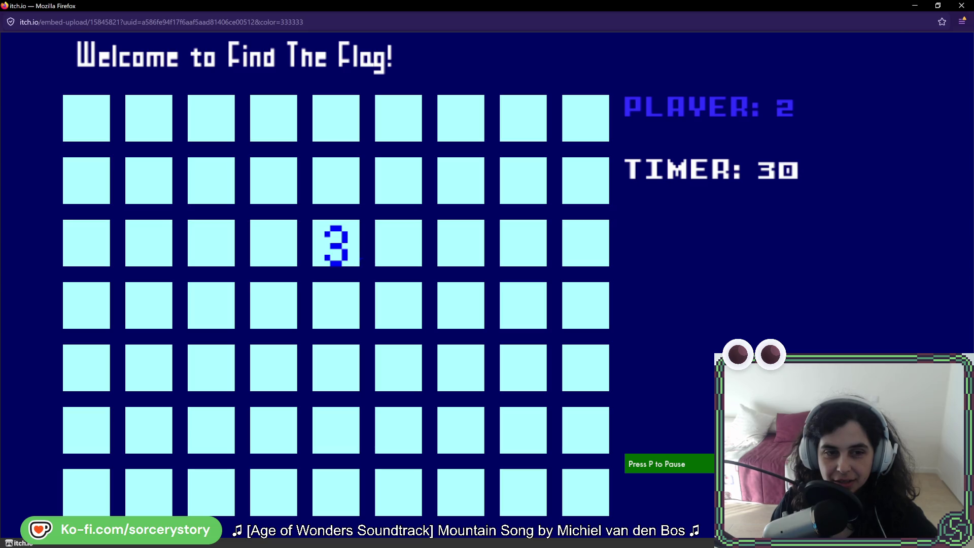
pyautogui.click(359, 390)
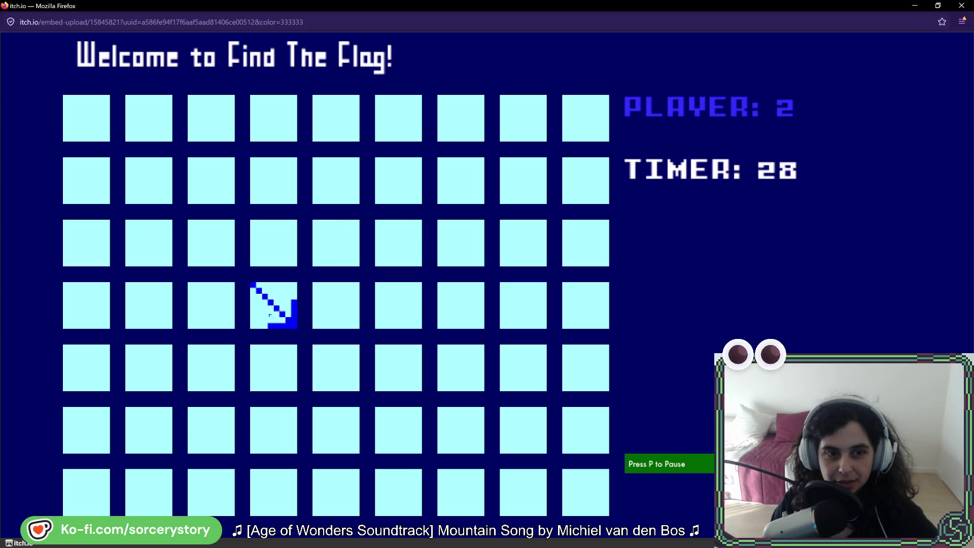
pyautogui.click(398, 379)
pyautogui.click(400, 444)
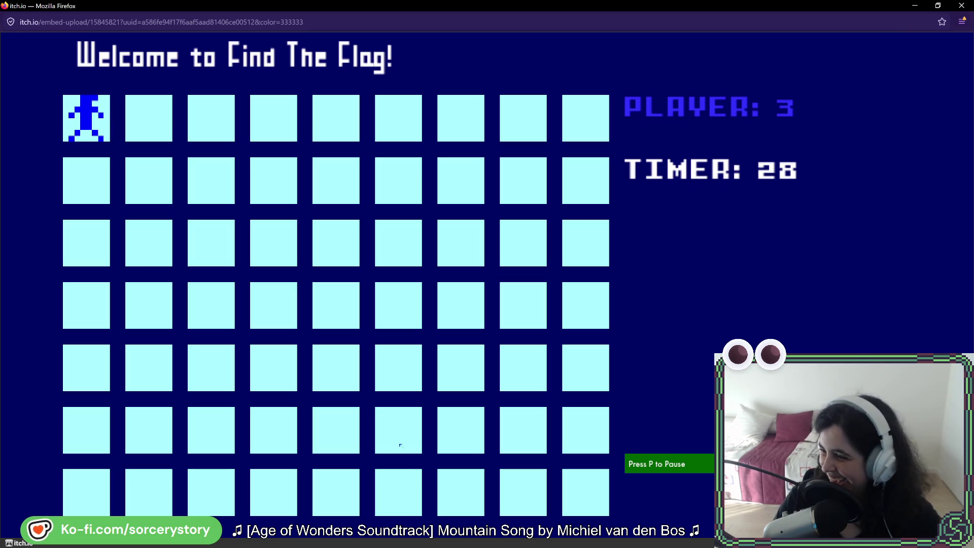
# Move the player diagonally from row 2 toward row 5, column 5 until time runs out.
pyautogui.click(139, 177)
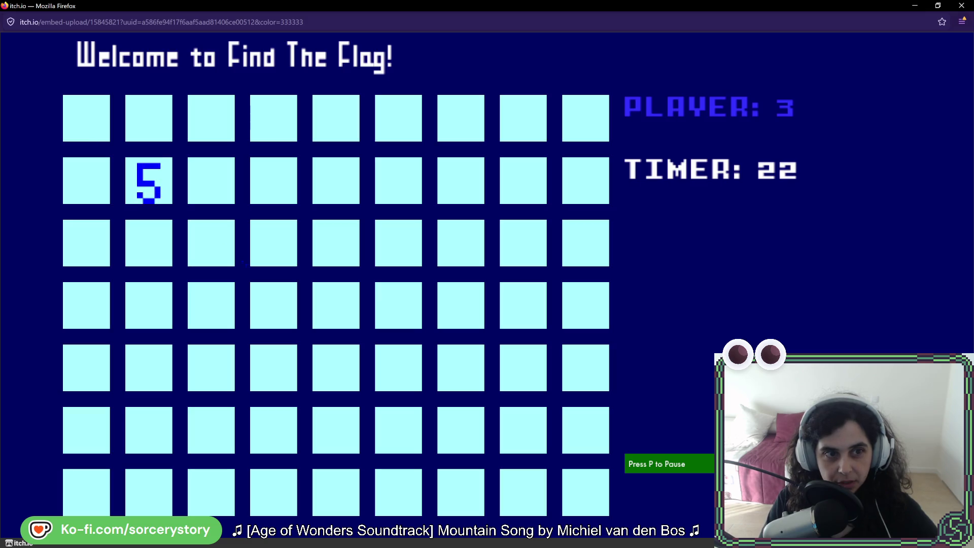
pyautogui.click(212, 244)
pyautogui.click(279, 305)
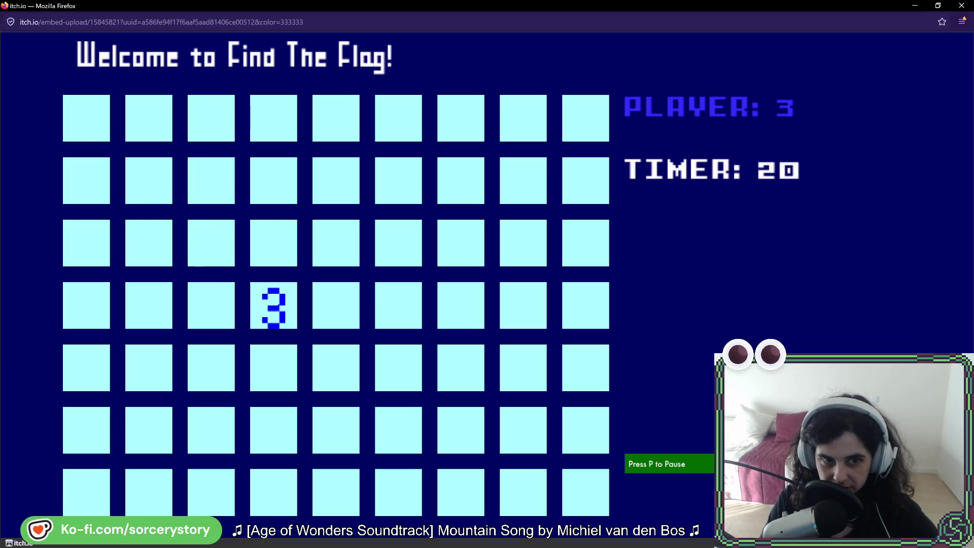
pyautogui.click(349, 381)
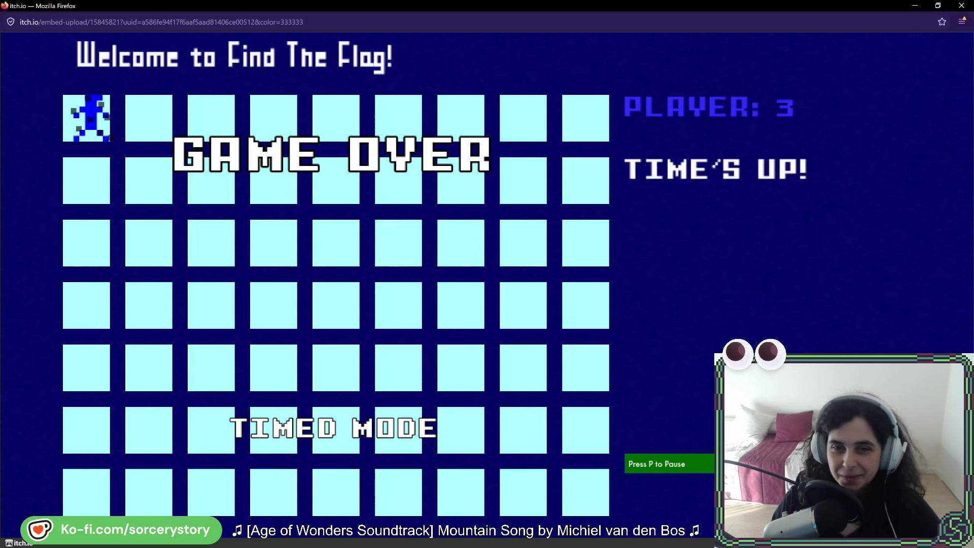
# Restart Find The Flag with R after Game Over and move Player 0 off the starting cell.
pyautogui.moveTo(669, 463)
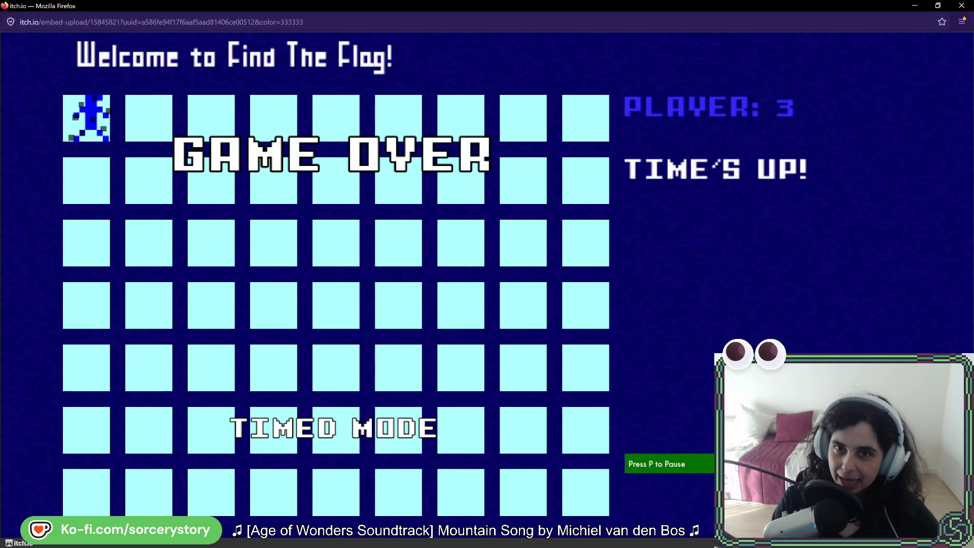
pyautogui.press('r')
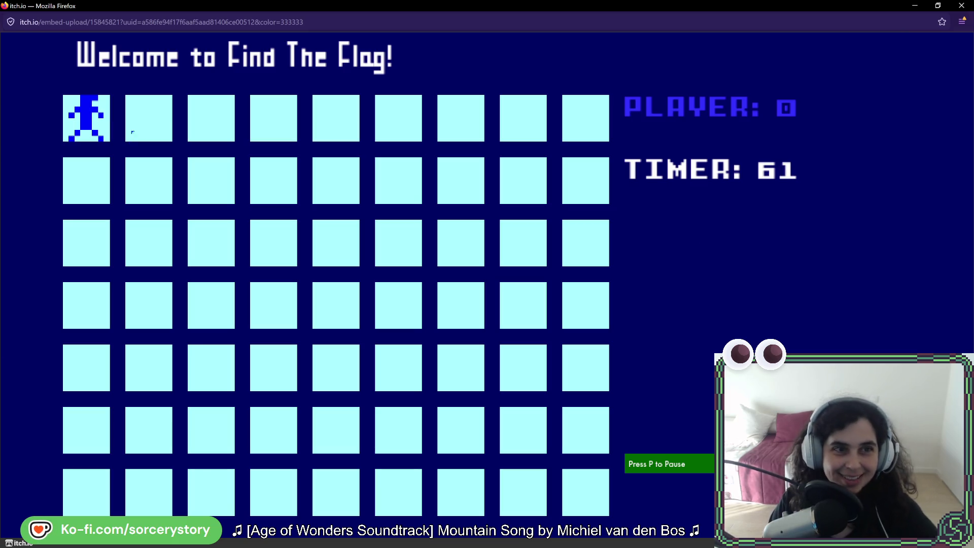
pyautogui.click(146, 126)
pyautogui.click(157, 170)
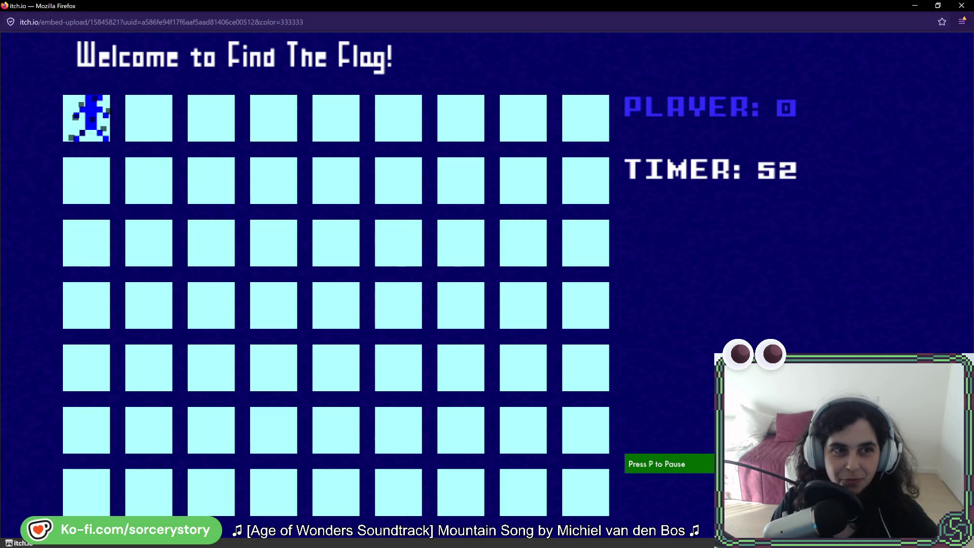
# Guide Player 0 down and right to row 4, column 5 with a click and arrow keys.
pyautogui.click(167, 133)
pyautogui.press('Right')
pyautogui.press('Down')
pyautogui.press('Right')
pyautogui.press('Down')
pyautogui.press('Right')
pyautogui.press('Down')
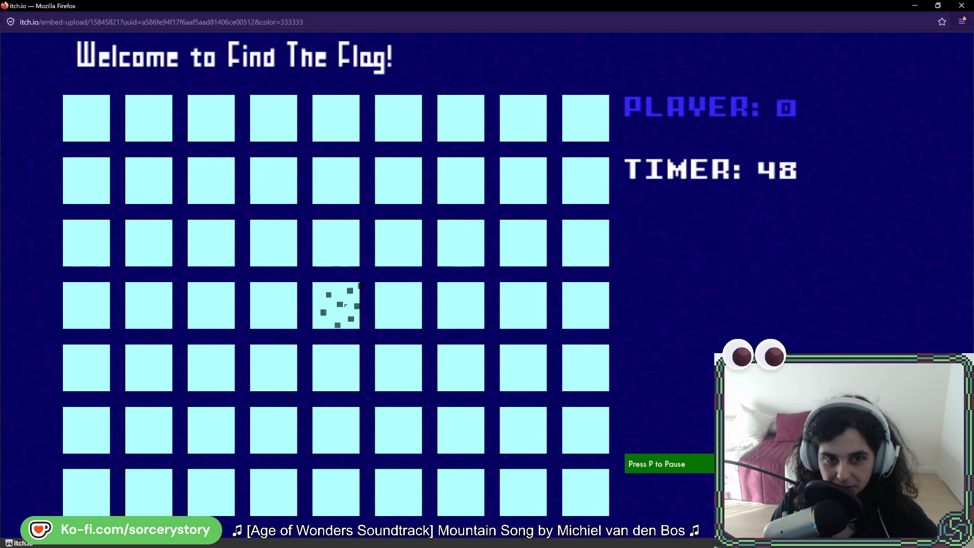
# Step the player from the top row right and down toward row 5.
pyautogui.press('Right')
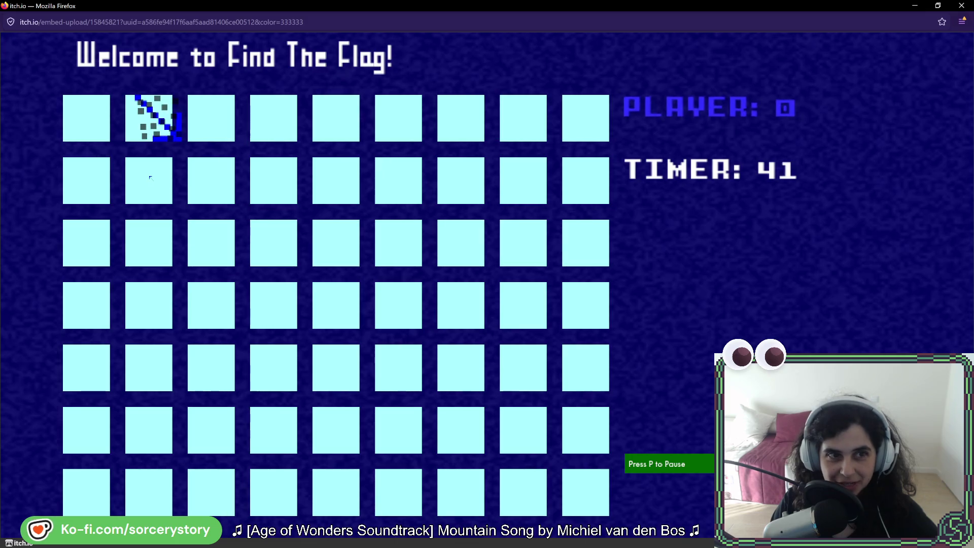
pyautogui.press('Right')
pyautogui.press('Down')
pyautogui.press('Right')
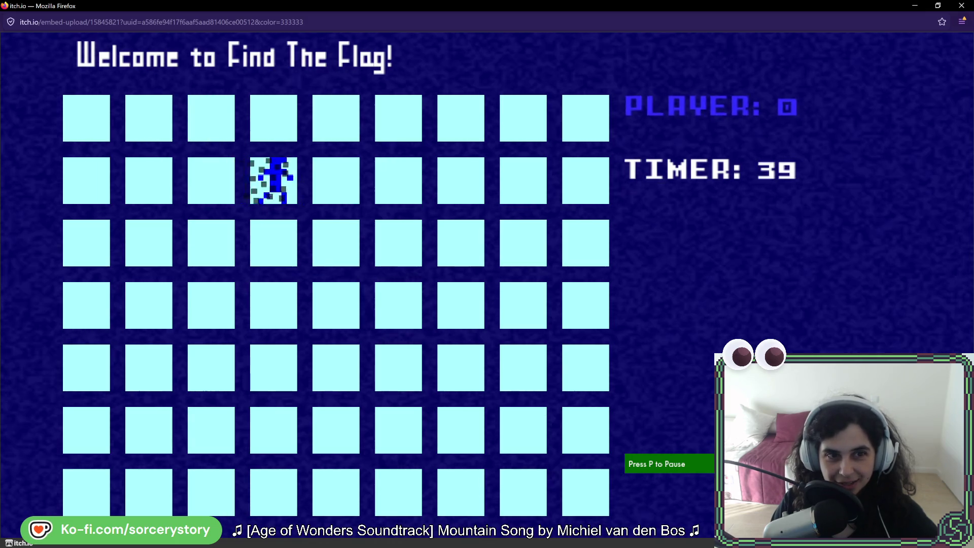
pyautogui.press('Down')
pyautogui.press('Right')
pyautogui.press('Right')
pyautogui.press('Down')
pyautogui.press('Down')
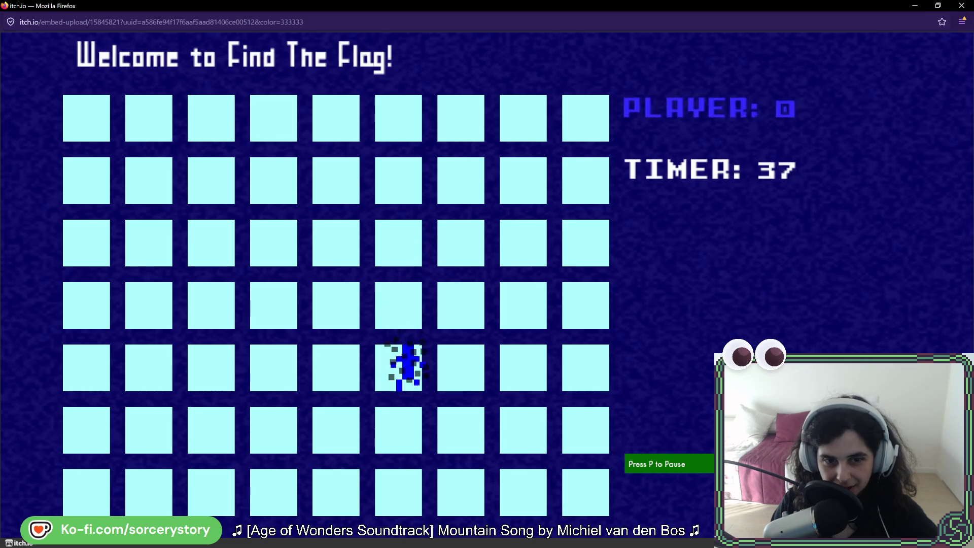
# Continue along rows 4 and 5 toward column 7 following the hints.
pyautogui.press('Right')
pyautogui.press('Up')
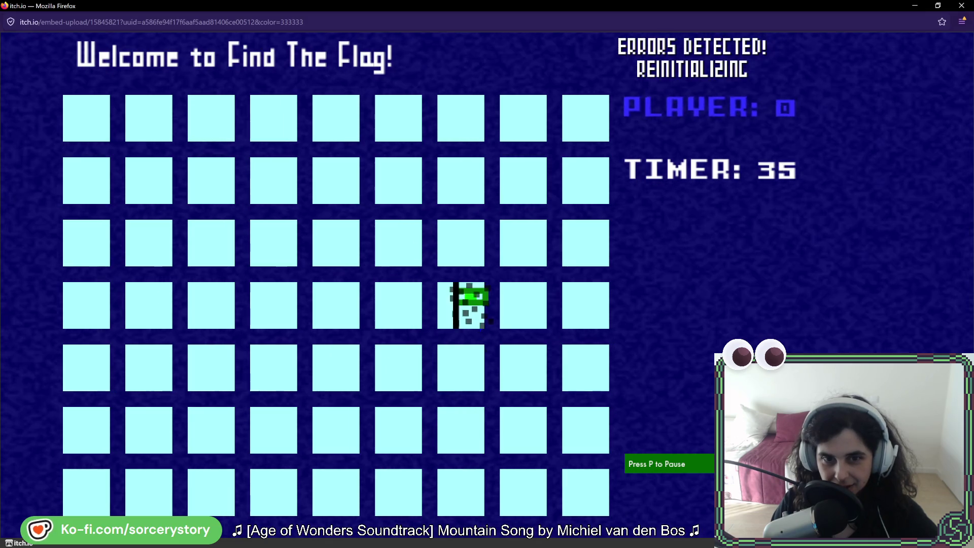
pyautogui.press('Down')
pyautogui.press('Right')
pyautogui.press('Down')
pyautogui.press('Right')
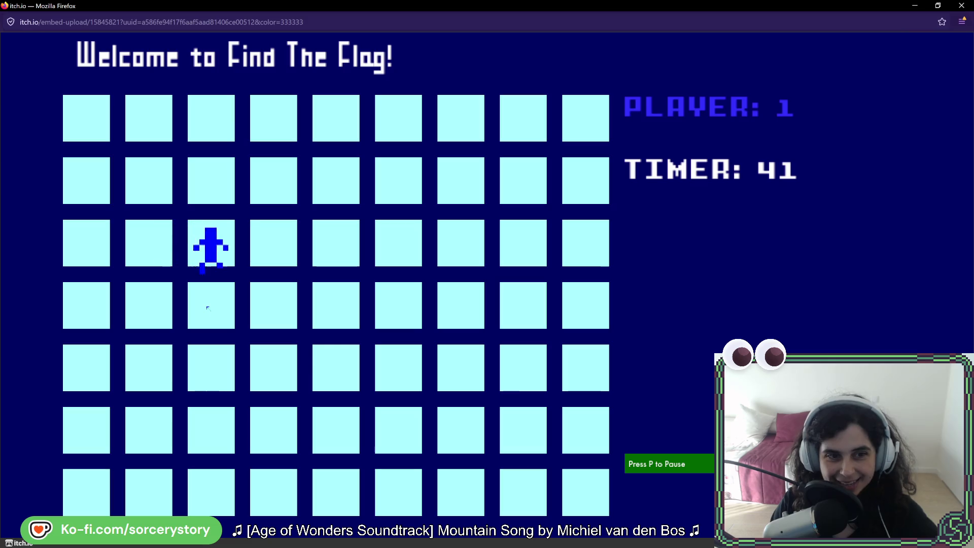
pyautogui.press('Down')
pyautogui.press('Down')
pyautogui.press('Right')
pyautogui.press('Right')
pyautogui.press('Right')
pyautogui.press('Right')
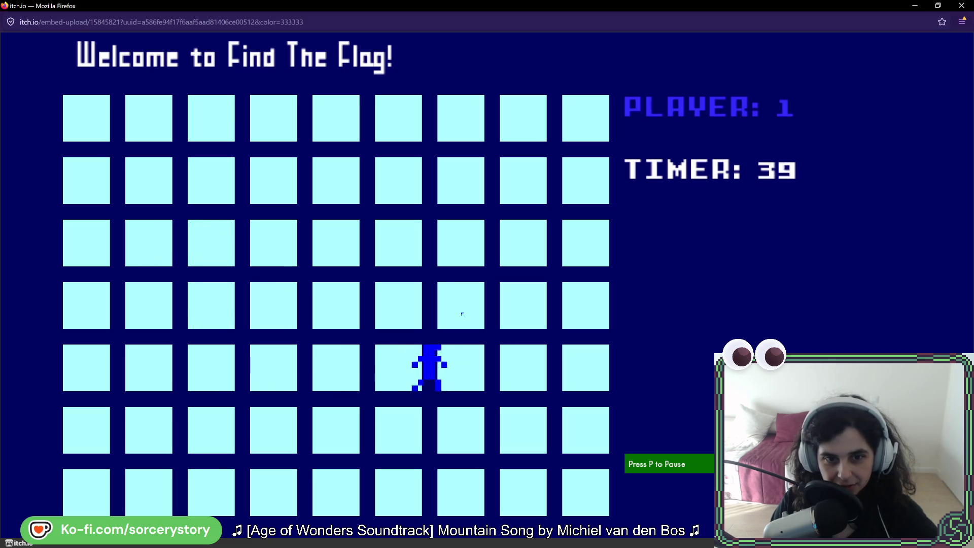
pyautogui.press('Up')
pyautogui.press('Down')
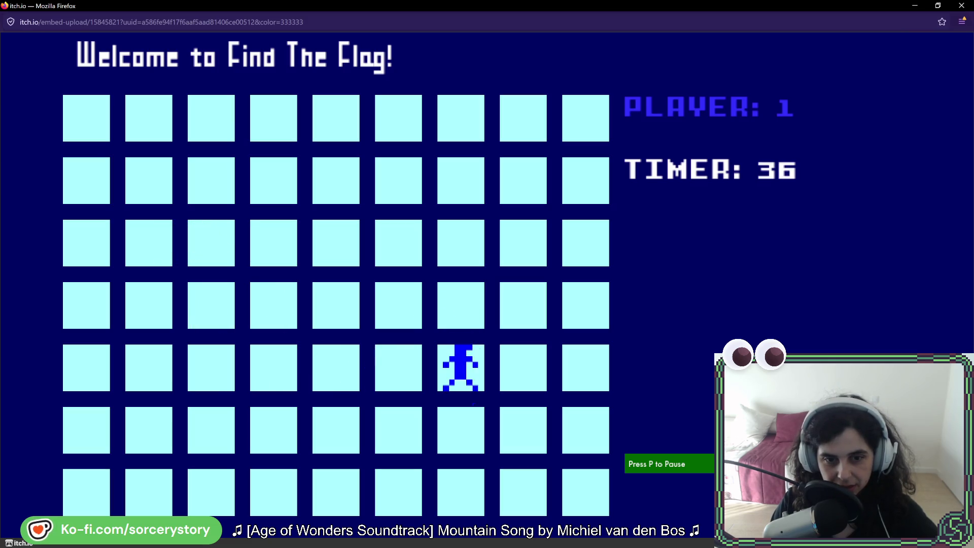
# Click cells to reach row 3, column 9, then head up toward row 1, column 8.
pyautogui.click(517, 316)
pyautogui.click(512, 233)
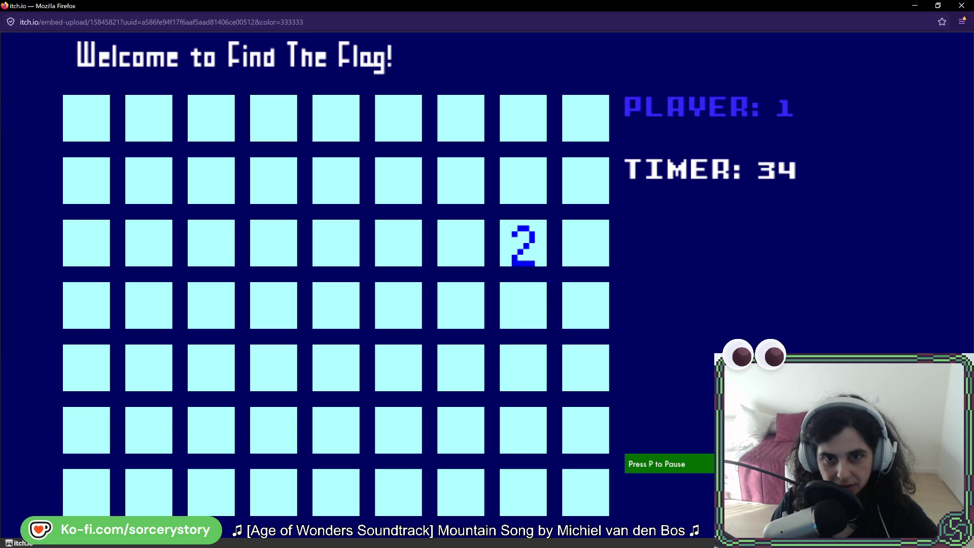
pyautogui.click(603, 247)
pyautogui.click(460, 180)
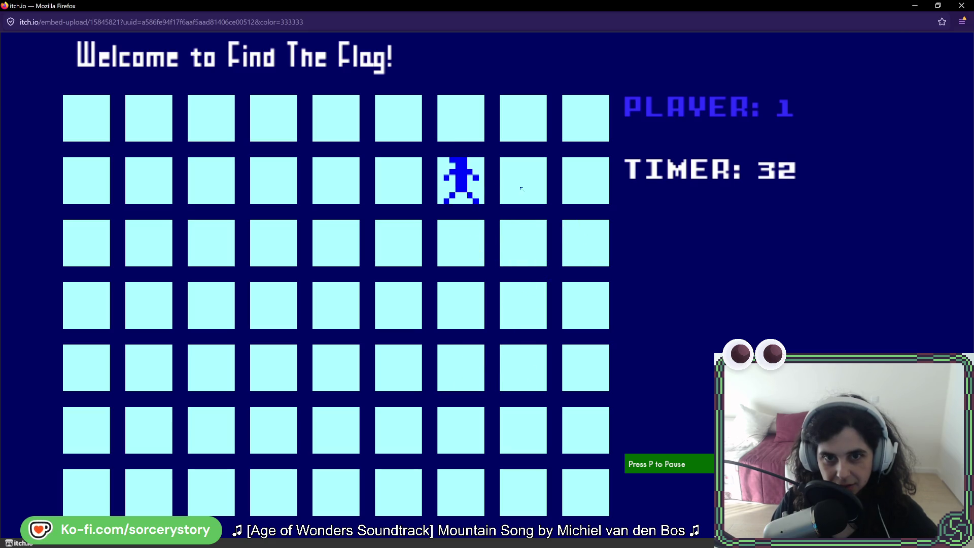
pyautogui.click(523, 124)
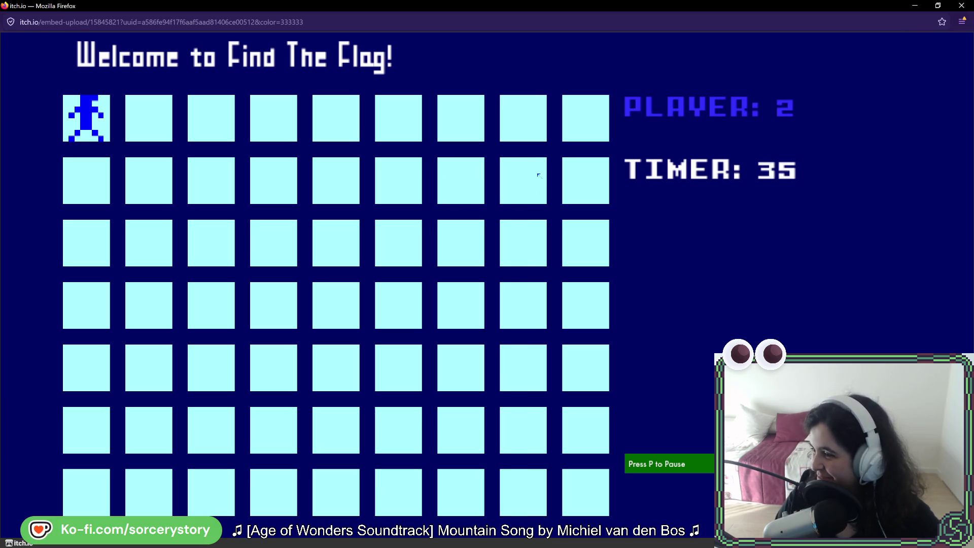
# Click through grid cells in rows 1–4, moving the player diagonally and down.
pyautogui.click(143, 177)
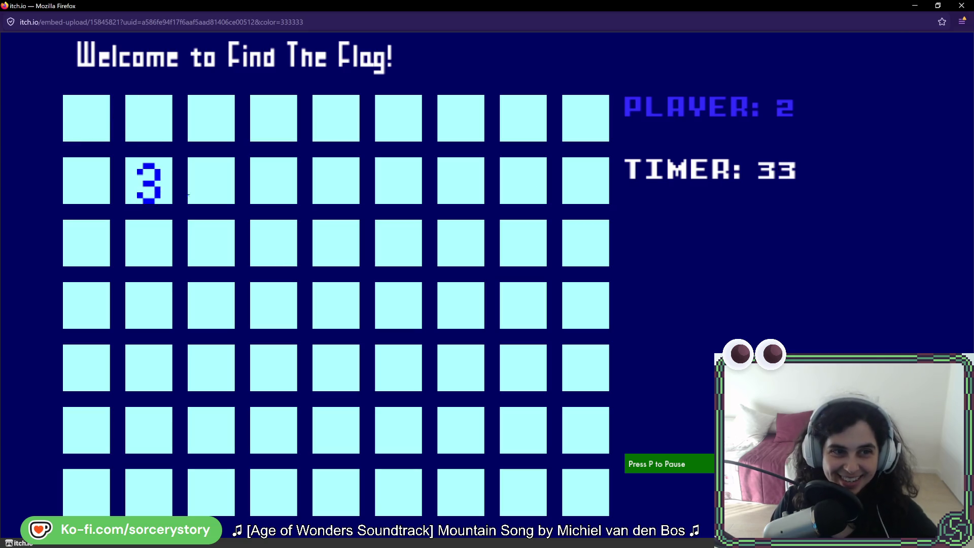
pyautogui.click(218, 251)
pyautogui.click(274, 304)
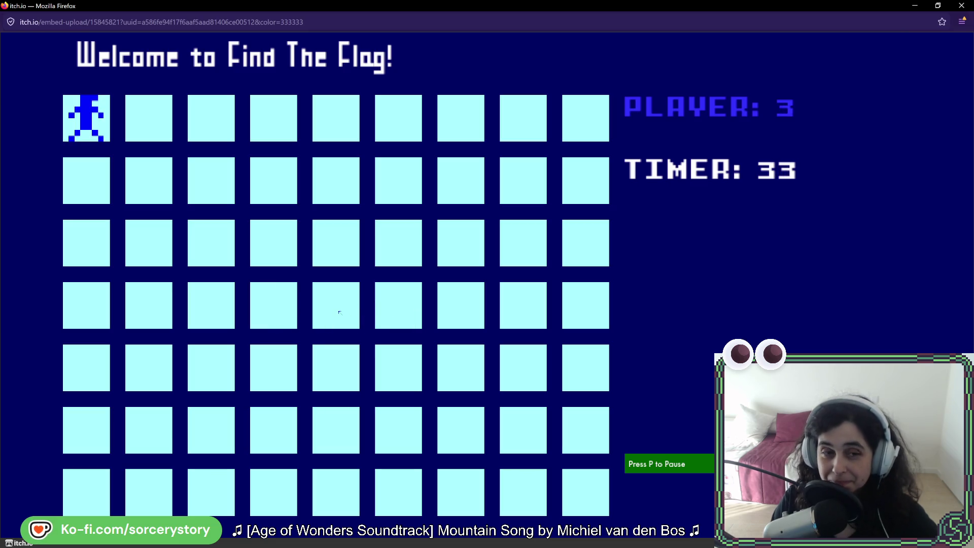
pyautogui.click(148, 180)
pyautogui.click(84, 248)
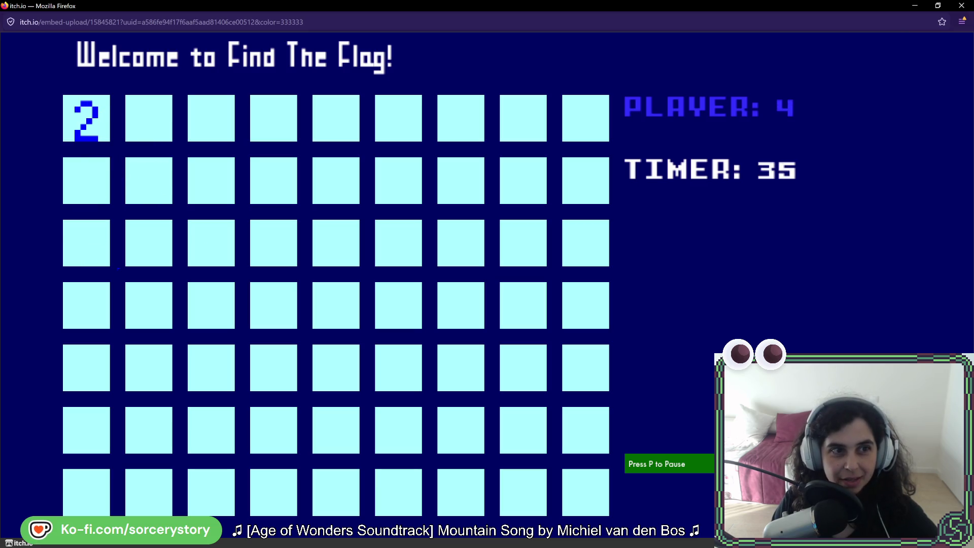
pyautogui.click(99, 254)
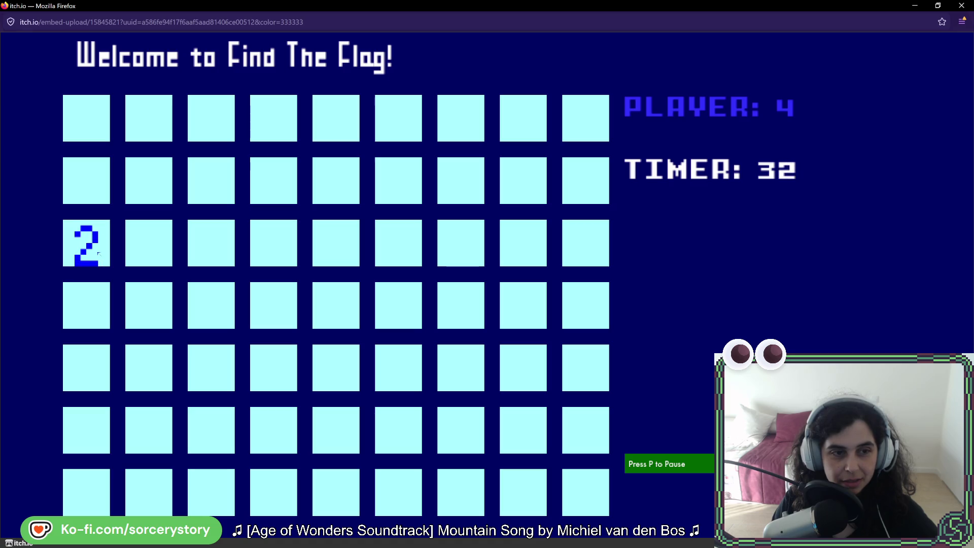
pyautogui.click(224, 199)
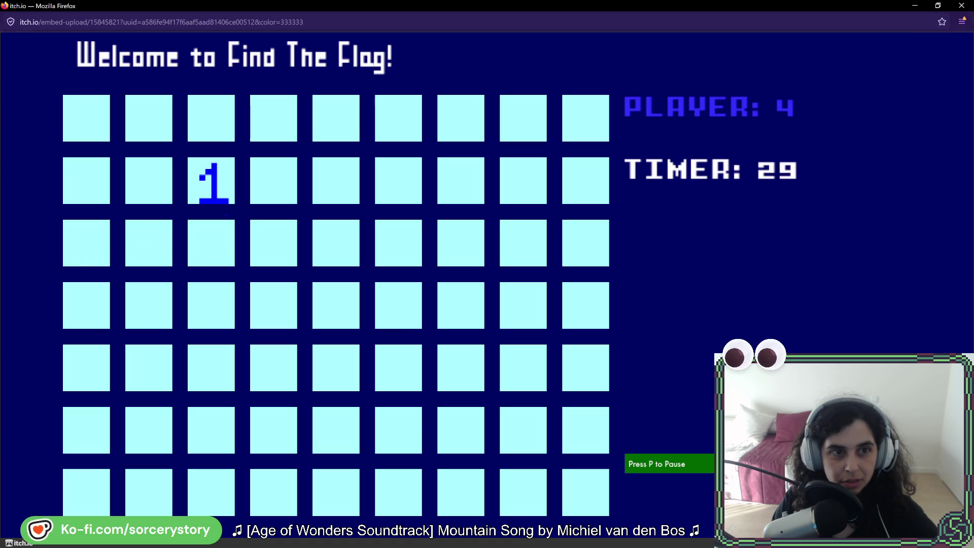
pyautogui.click(271, 182)
pyautogui.click(234, 122)
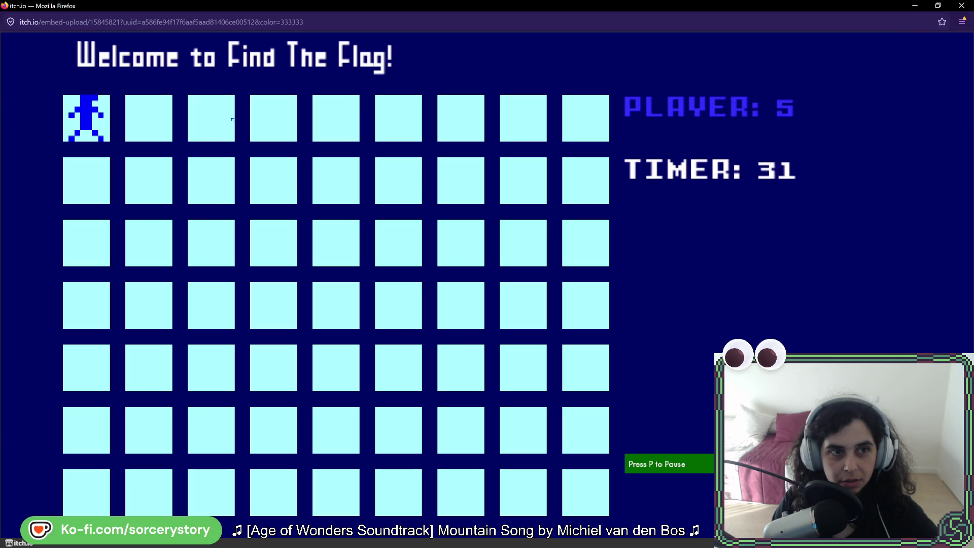
pyautogui.click(183, 233)
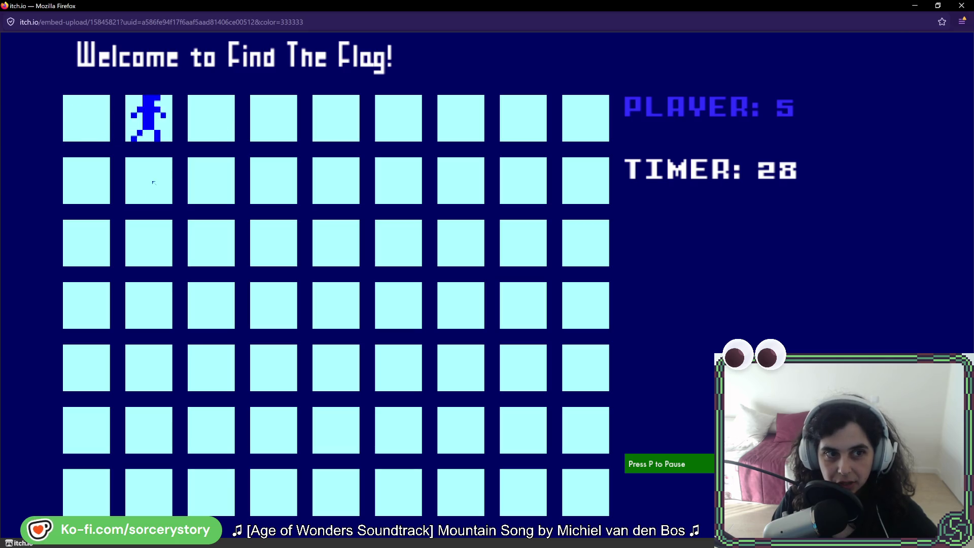
# Step the player with arrow keys toward row 4, column 5 and on to row 5, column 3.
pyautogui.press('Down')
pyautogui.press('Down')
pyautogui.press('Right')
pyautogui.press('Right')
pyautogui.press('Right')
pyautogui.press('Right')
pyautogui.press('Down')
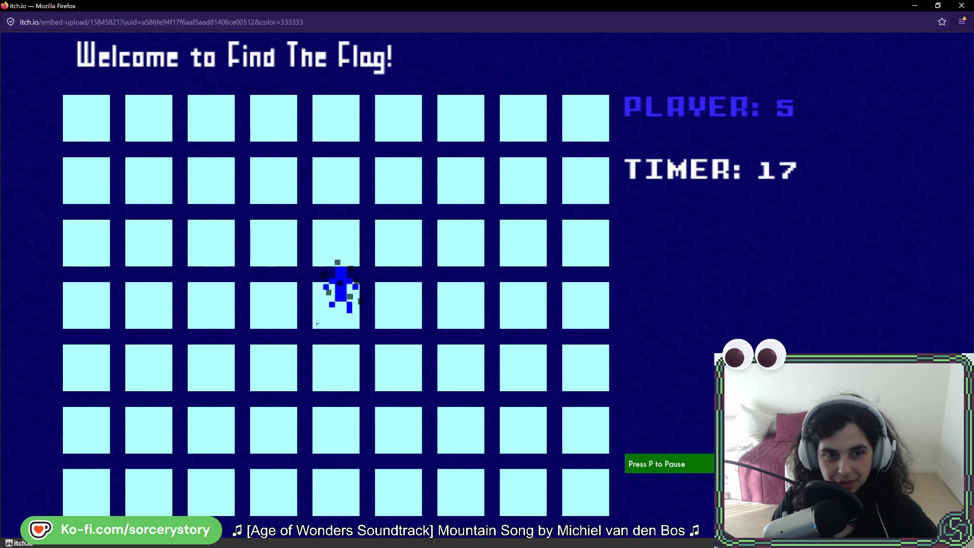
pyautogui.press('Down')
pyautogui.press('Down')
pyautogui.press('Left')
pyautogui.press('Left')
pyautogui.press('Left')
pyautogui.press('Up')
pyautogui.press('Right')
pyautogui.press('Right')
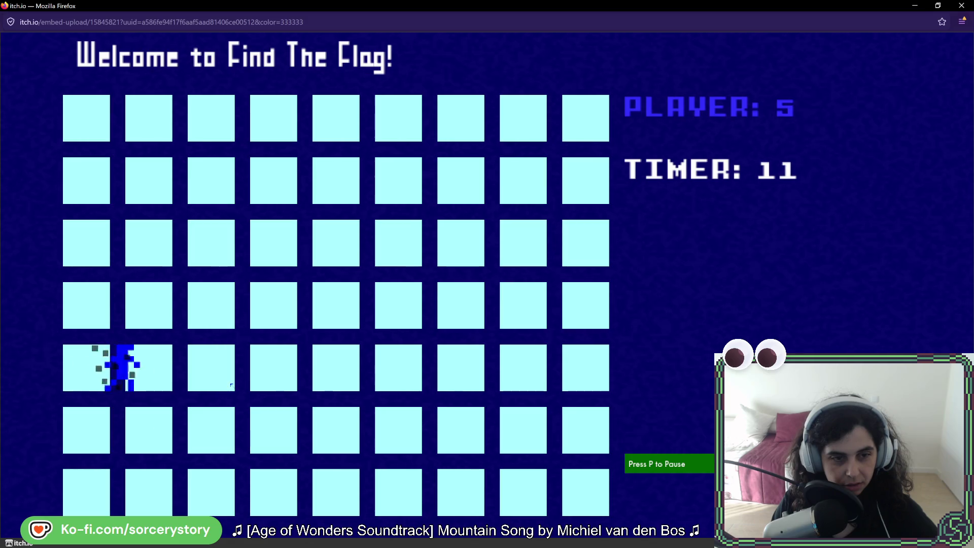
# Steer toward row 7, column 5 until time runs out, then return to Rider.
pyautogui.press('Right')
pyautogui.press('Down')
pyautogui.press('Right')
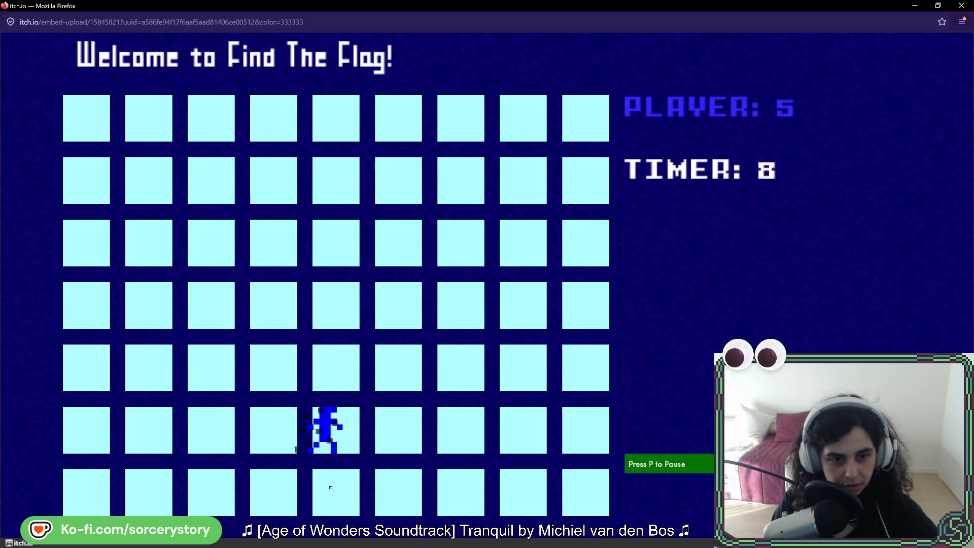
pyautogui.press('Down')
pyautogui.press('Left')
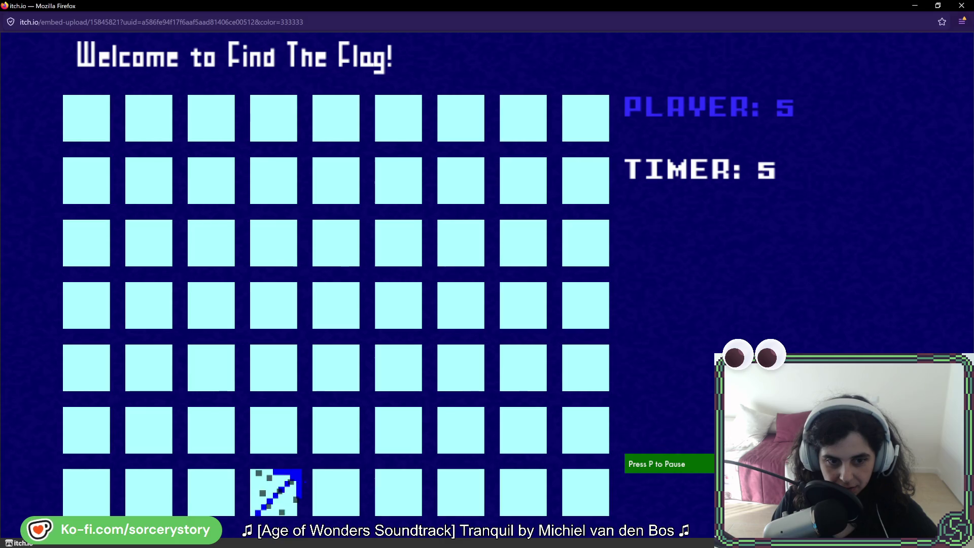
pyautogui.press('Right')
pyautogui.press('Up')
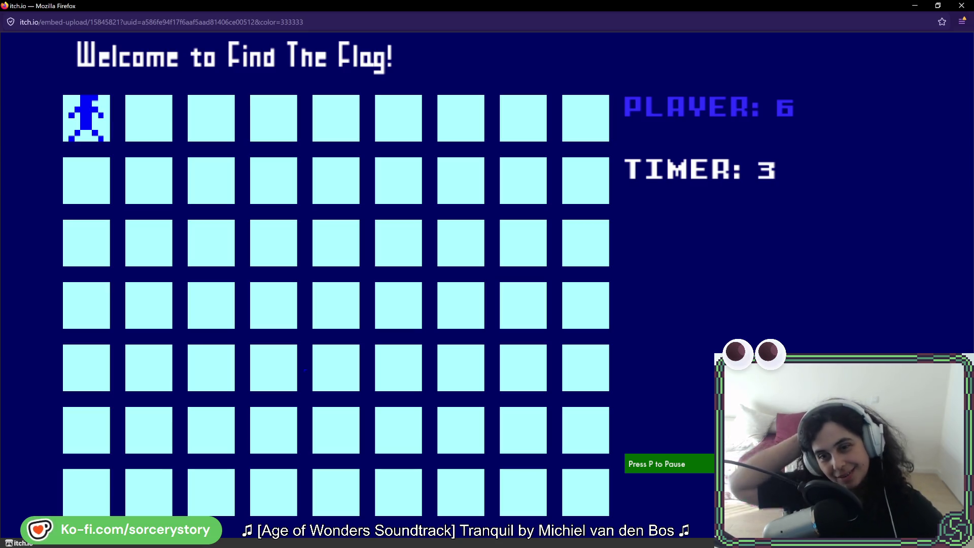
pyautogui.press('Right')
pyautogui.press('Right')
pyautogui.press('Down')
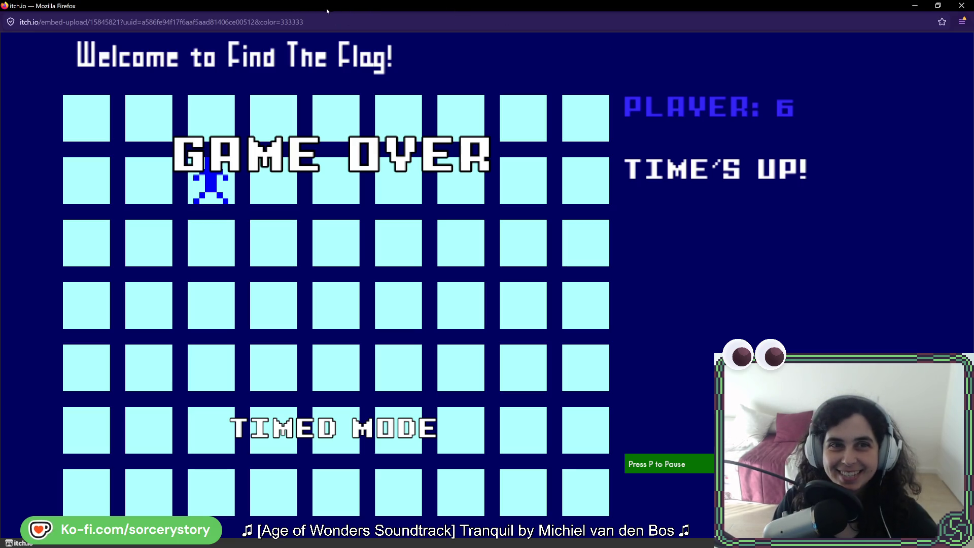
pyautogui.hotkey('alt', 'Tab')
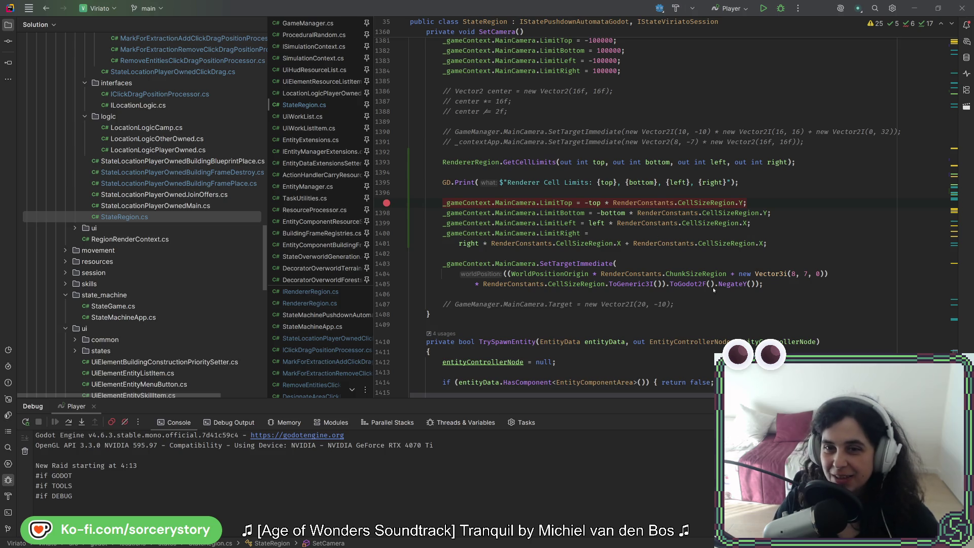
# Append + RenderConstants.CellSizeRegion.Y to LimitBottom by pasting the X expression and changing X to Y.
pyautogui.click(747, 257)
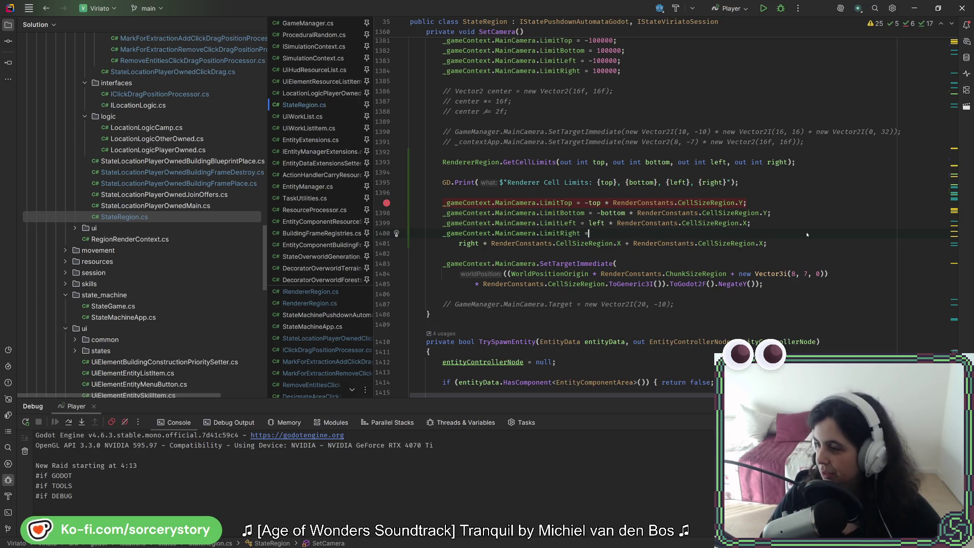
pyautogui.click(762, 199)
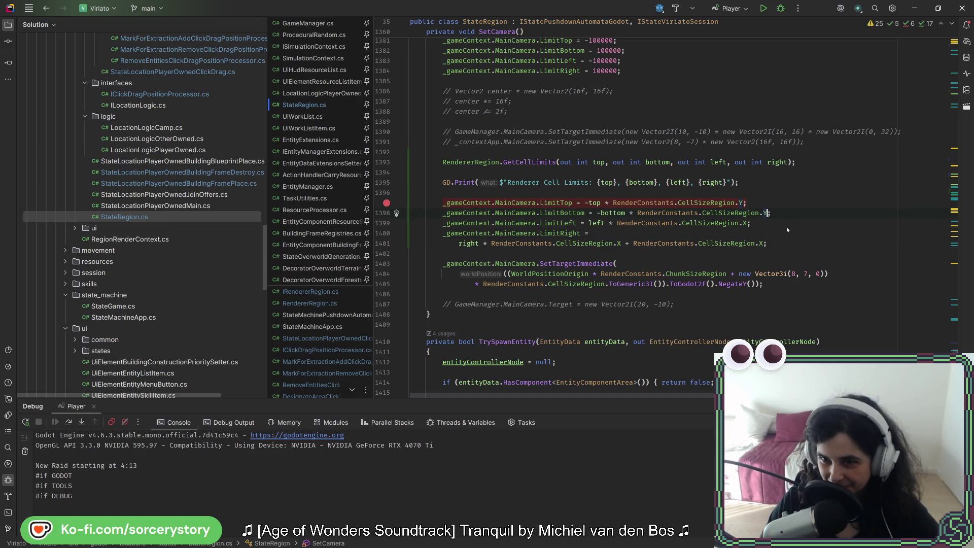
pyautogui.write('-')
pyautogui.hotkey('ctrl', 'space')
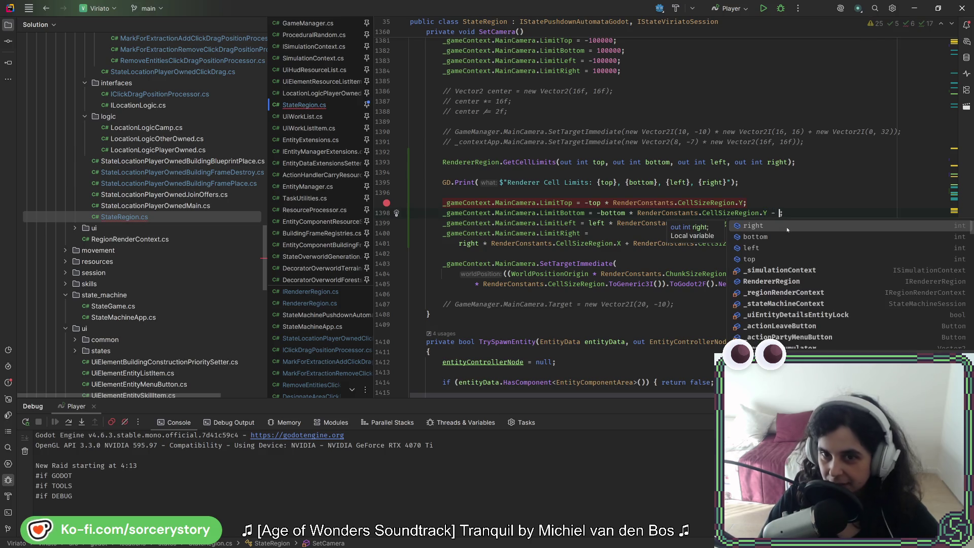
pyautogui.click(807, 212)
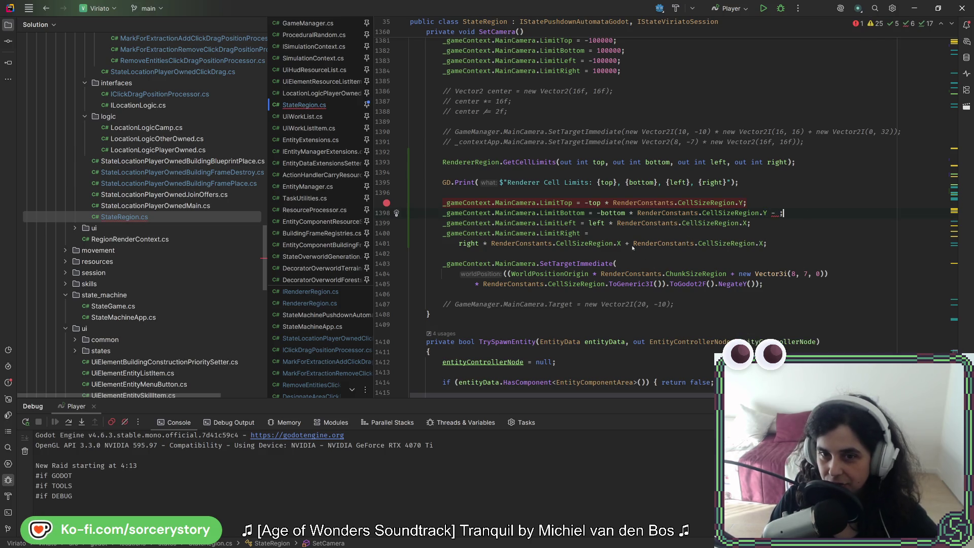
pyautogui.moveTo(635, 244); pyautogui.dragTo(761, 244)
pyautogui.hotkey('ctrl', 'c')
pyautogui.click(778, 216)
pyautogui.hotkey('ctrl', 'v')
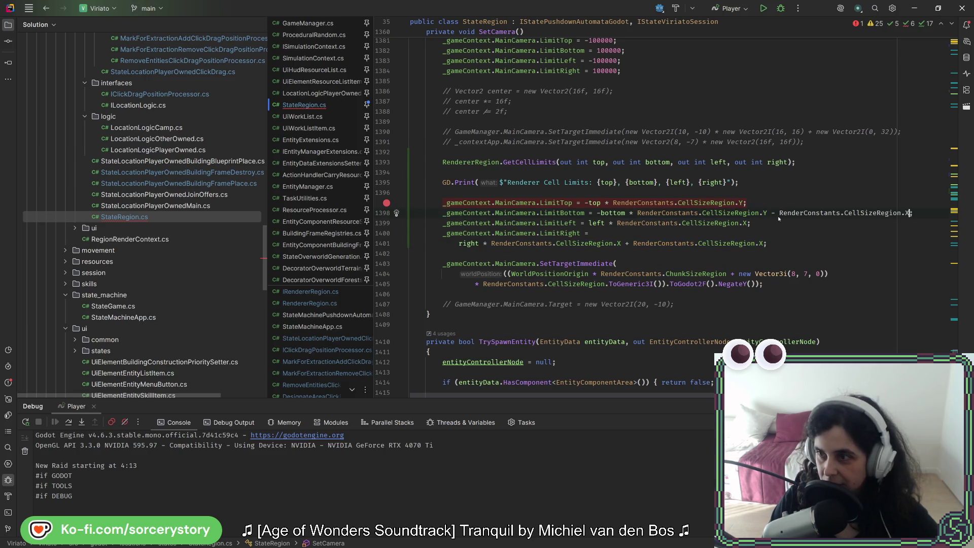
pyautogui.press('BackSpace')
pyautogui.write('Y')
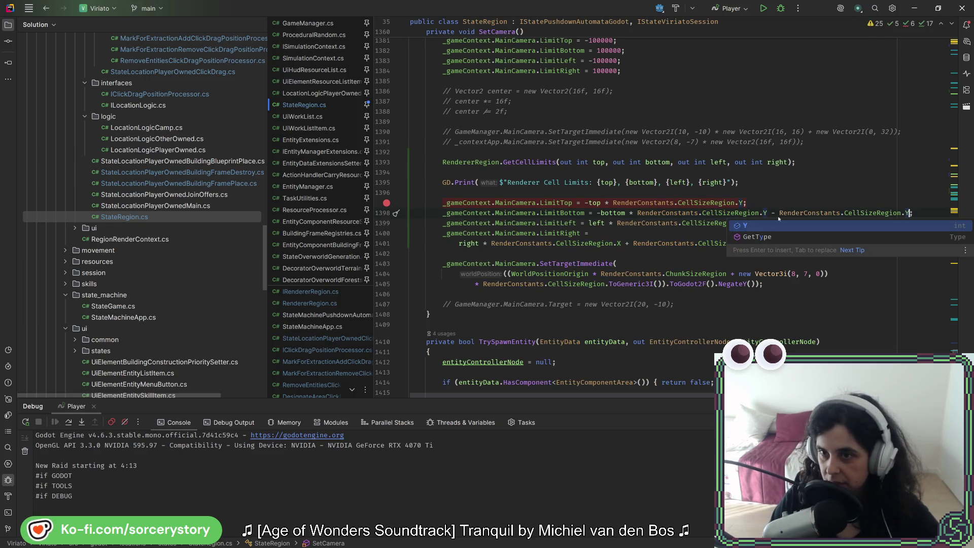
pyautogui.hotkey('ctrl', 'alt', 'l')
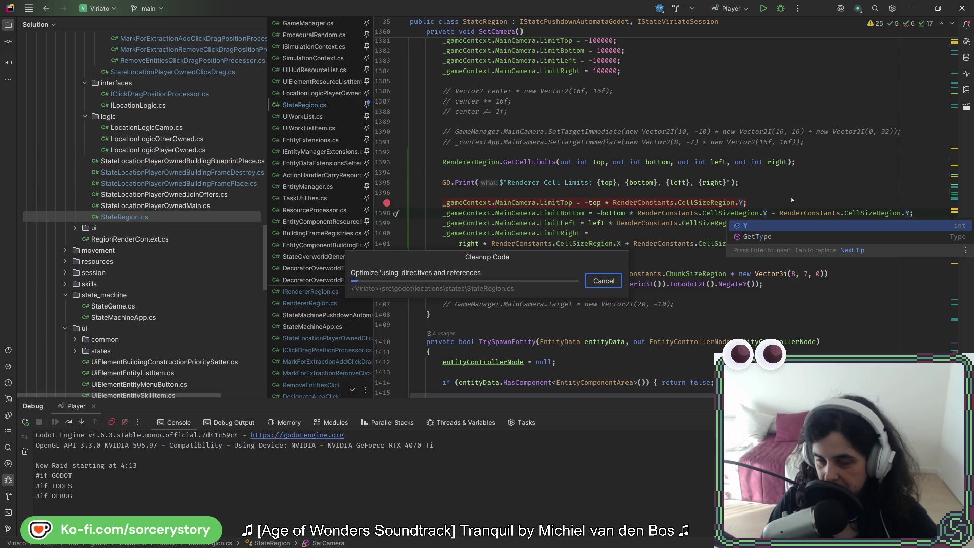
# Fix up the corrected LimitBottom line and reformat it before returning to Godot.
pyautogui.click(785, 193)
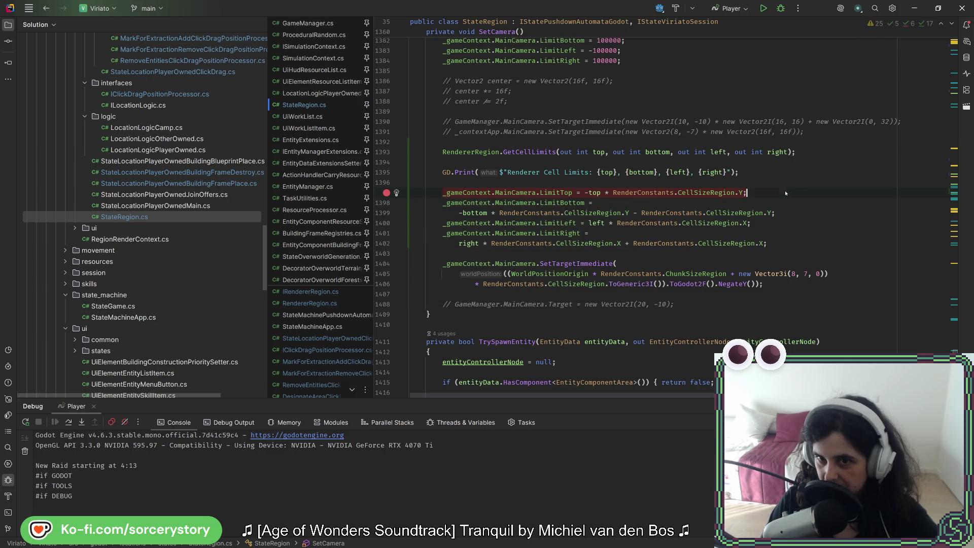
pyautogui.click(634, 213)
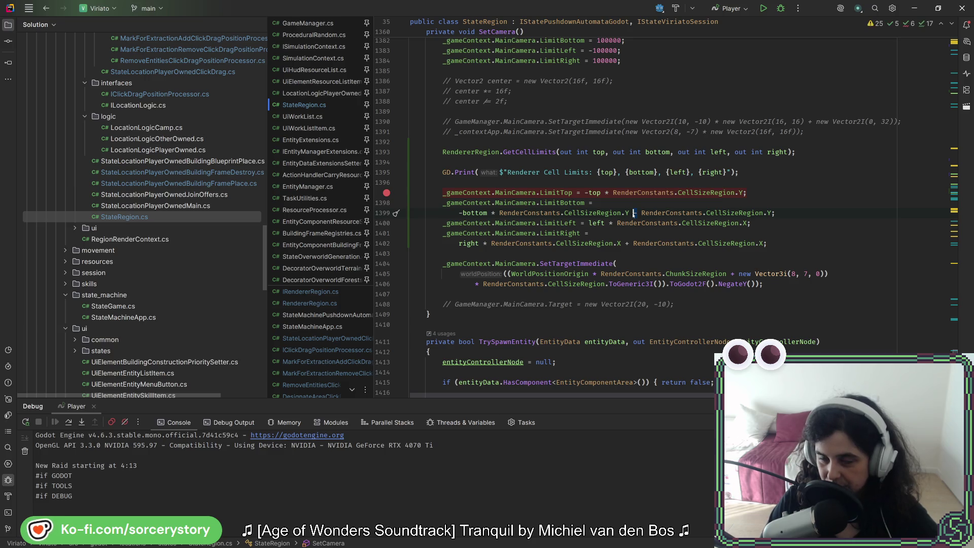
pyautogui.write('+')
pyautogui.hotkey('ctrl', 'alt', 'l')
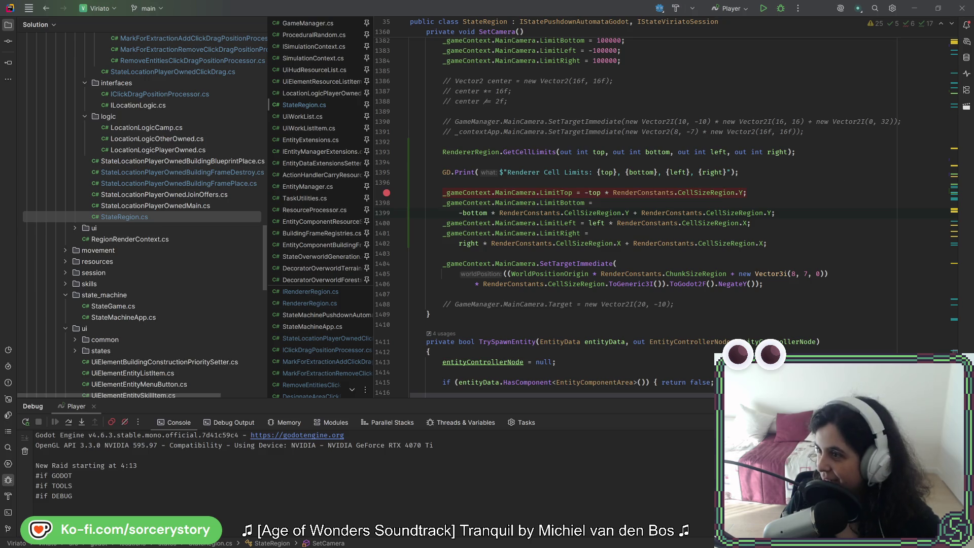
pyautogui.hotkey('alt', 'Tab')
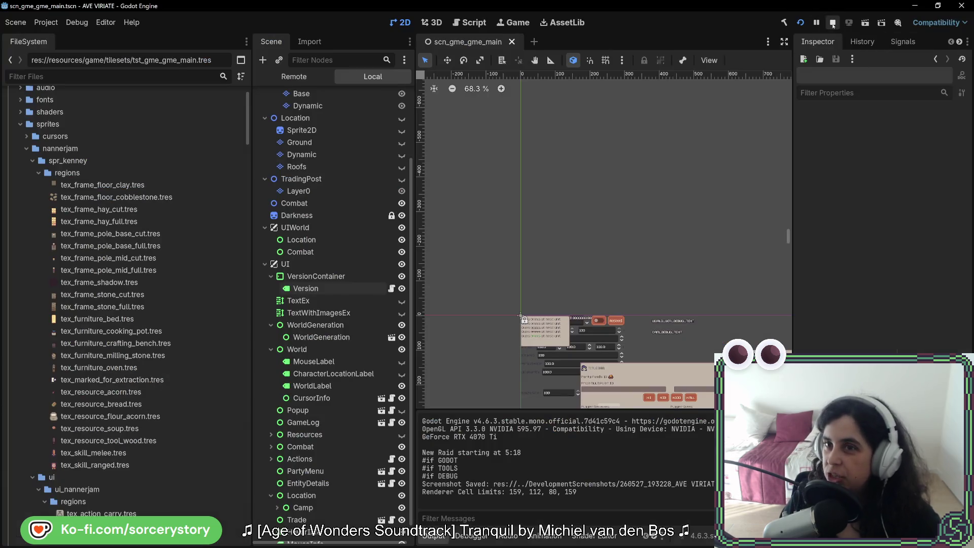
# Run the project, start a New Game, pan the map, and clear two trees.
pyautogui.click(800, 23)
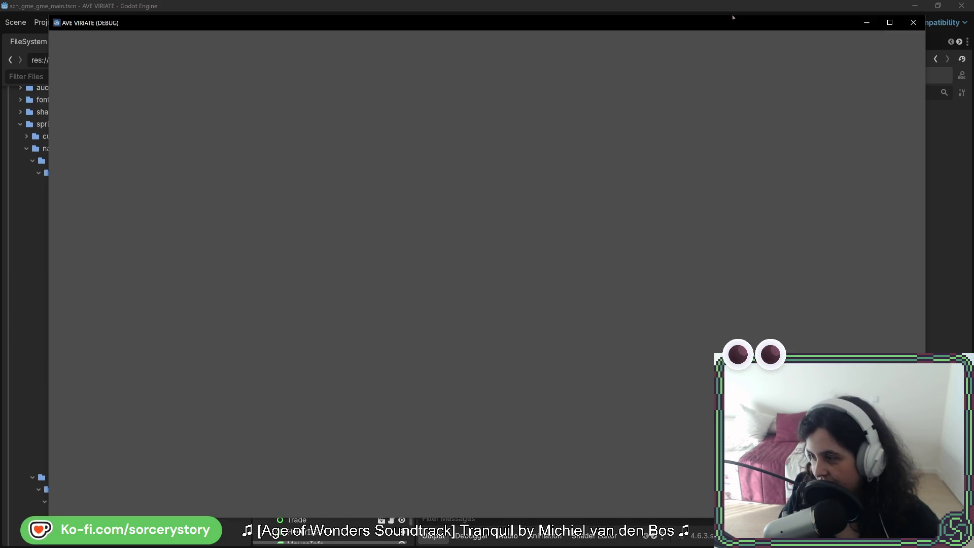
pyautogui.press('Return')
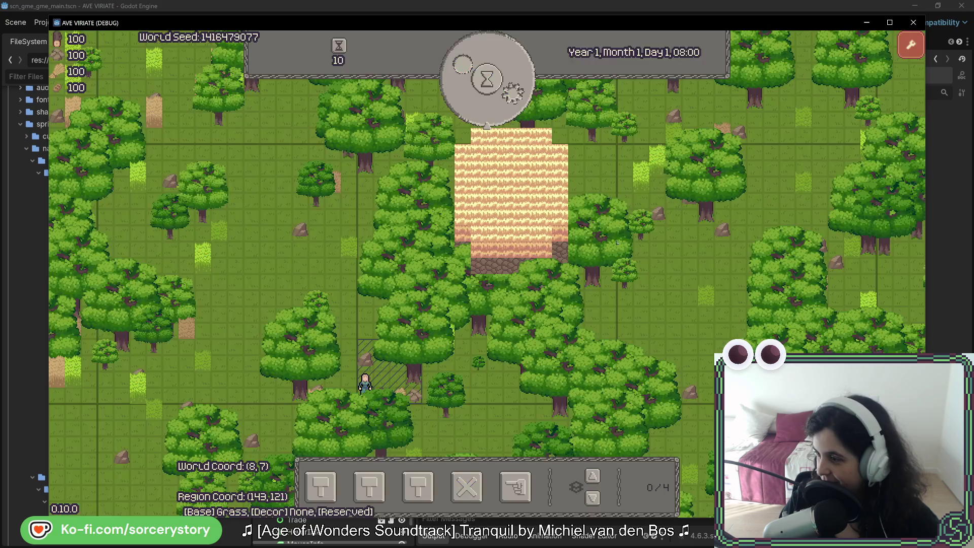
pyautogui.press('a')
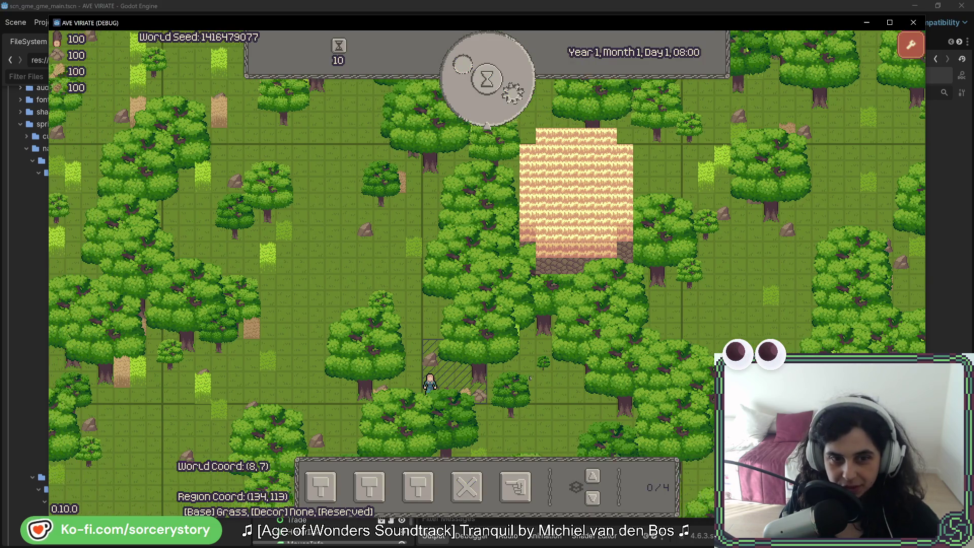
pyautogui.press('w')
pyautogui.press('d')
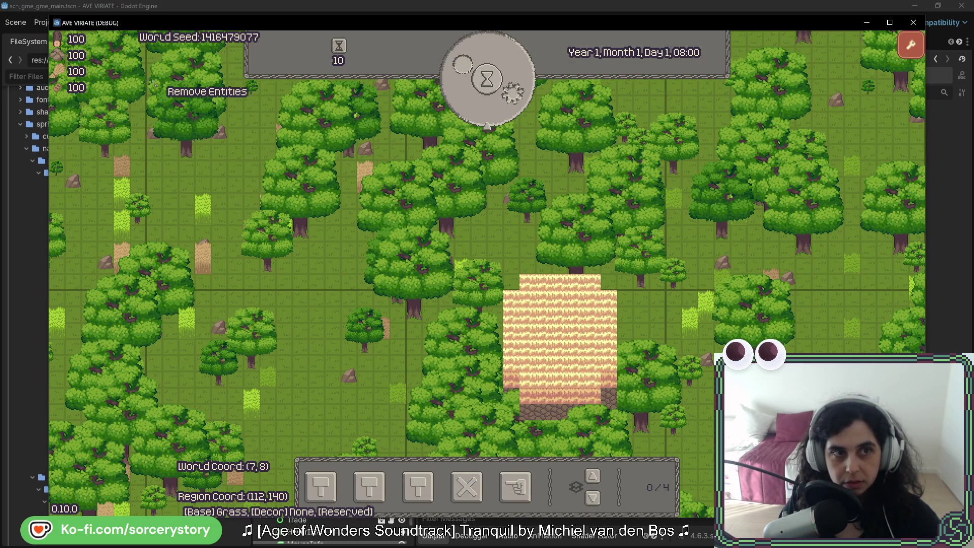
pyautogui.moveTo(134, 49)
pyautogui.mouseDown()
pyautogui.moveTo(215, 337)
pyautogui.moveTo(235, 321)
pyautogui.mouseUp()
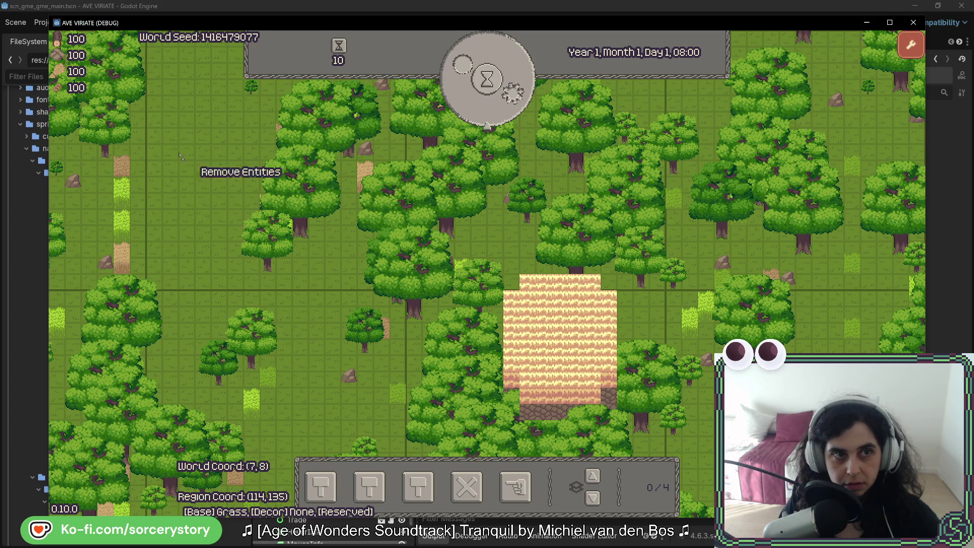
# Pan down and left, then mark and remove trees in the lower-left area.
pyautogui.press('d')
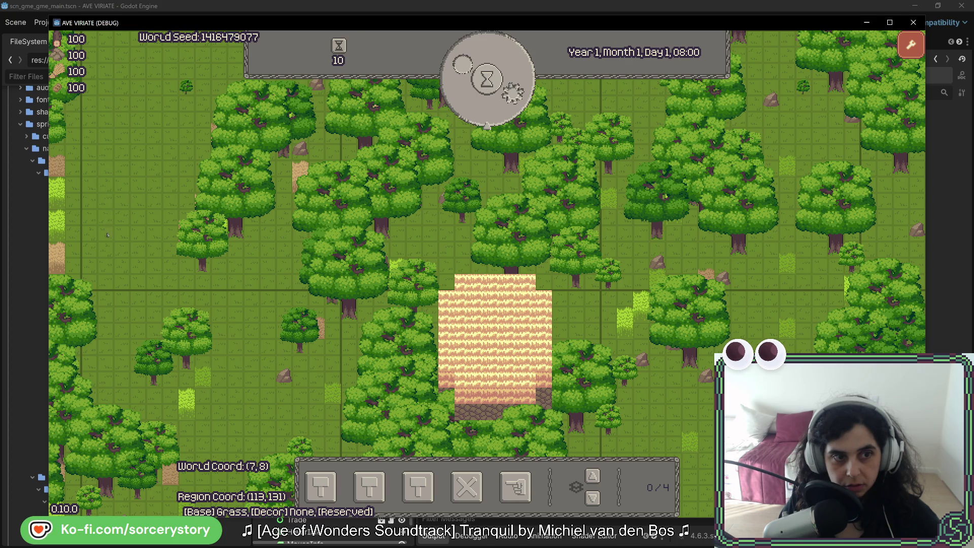
pyautogui.press('s')
pyautogui.press('a')
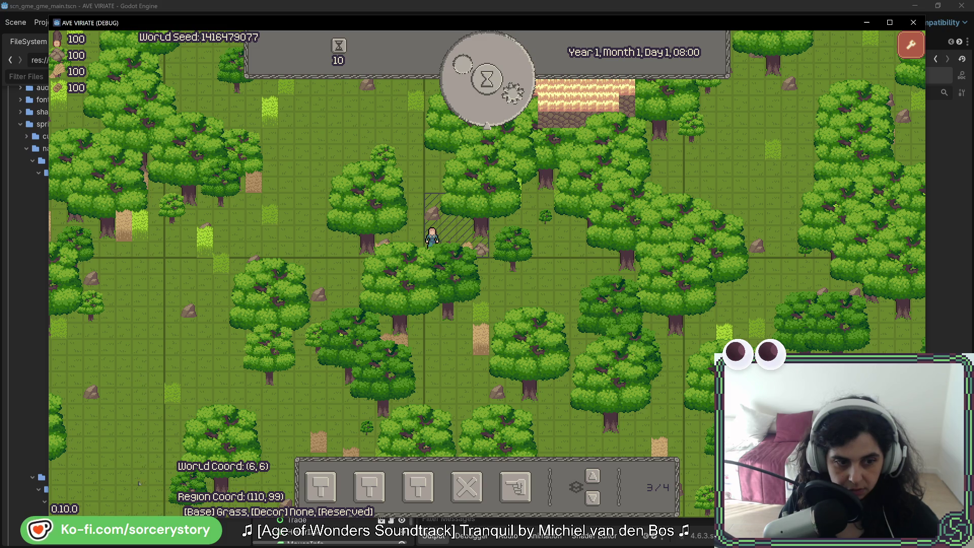
pyautogui.press('a')
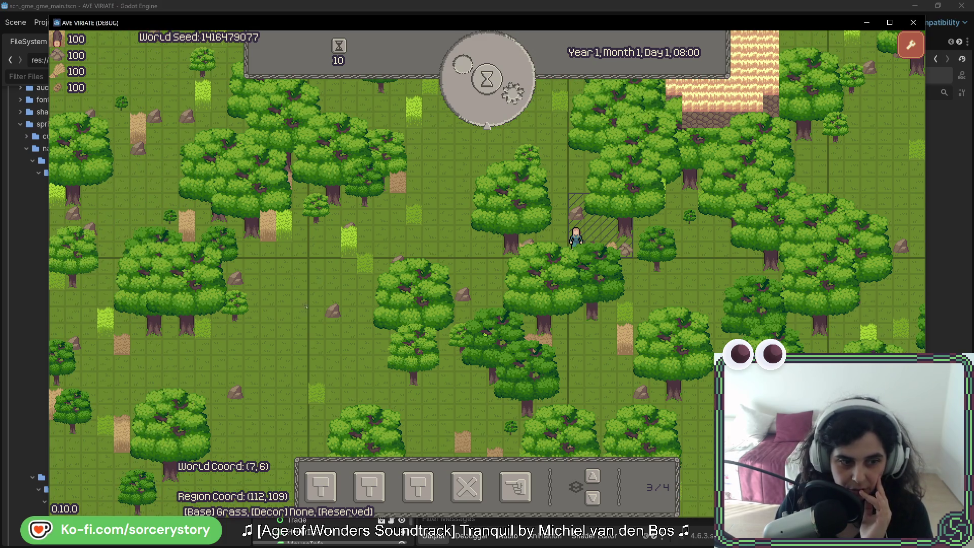
pyautogui.press('x')
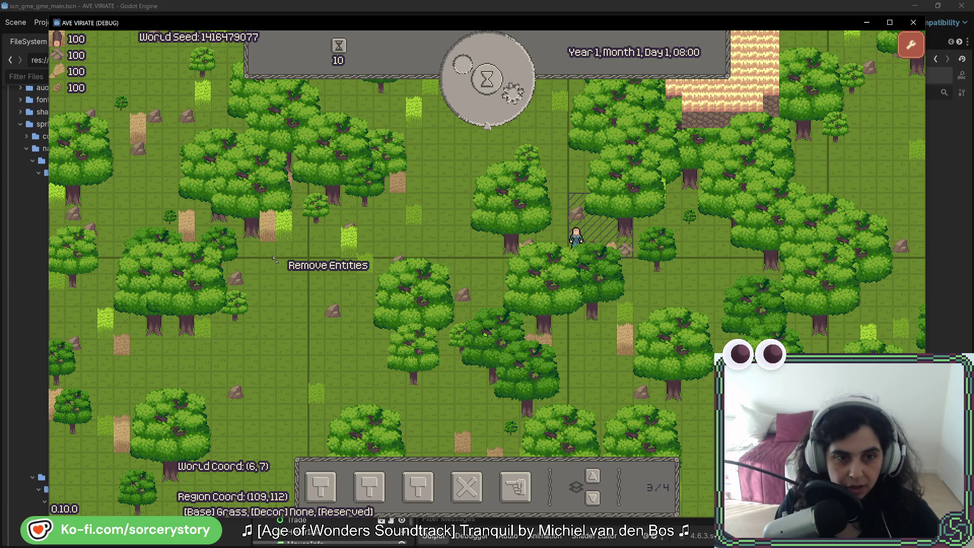
pyautogui.moveTo(299, 270); pyautogui.dragTo(53, 510)
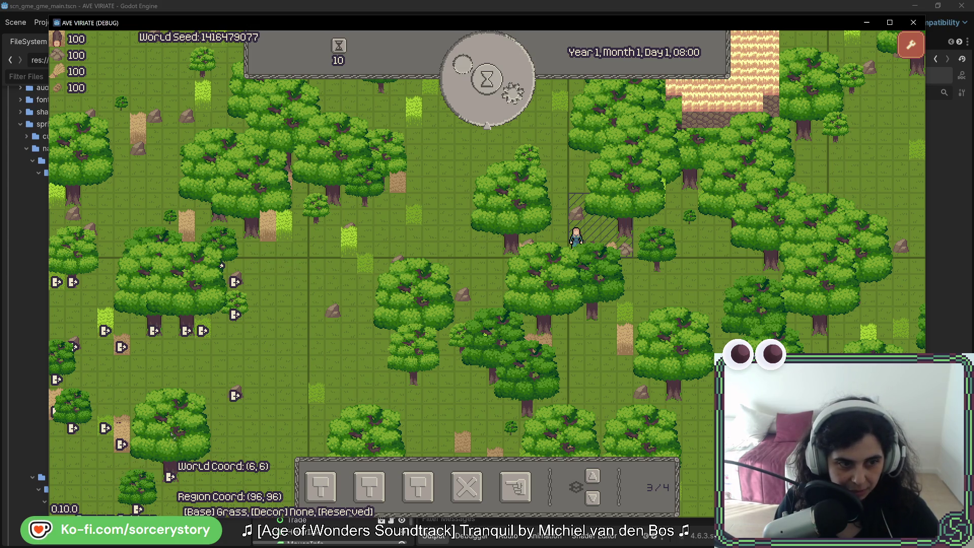
pyautogui.moveTo(222, 265); pyautogui.dragTo(225, 266)
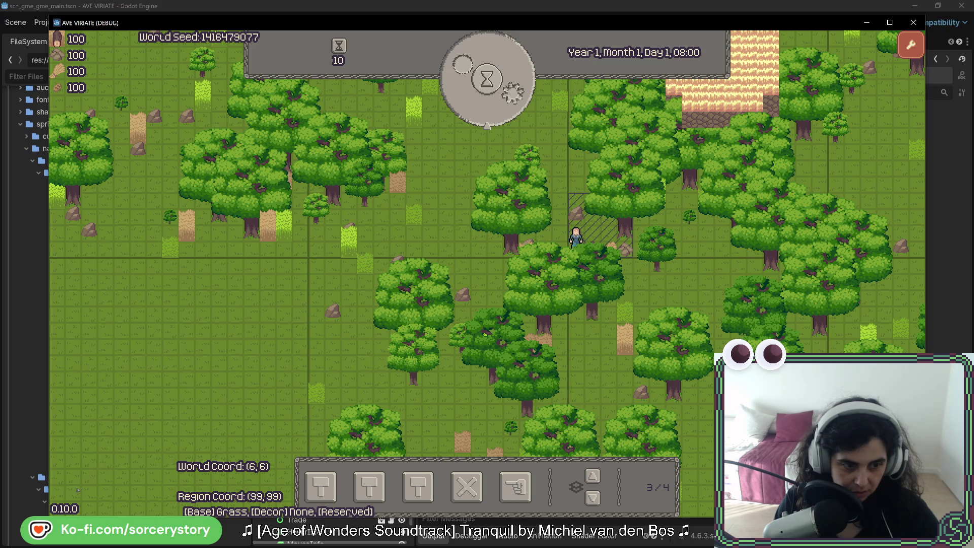
# Pan up and right, then remove trees in the upper-right and right areas.
pyautogui.hotkey('w', 'd')
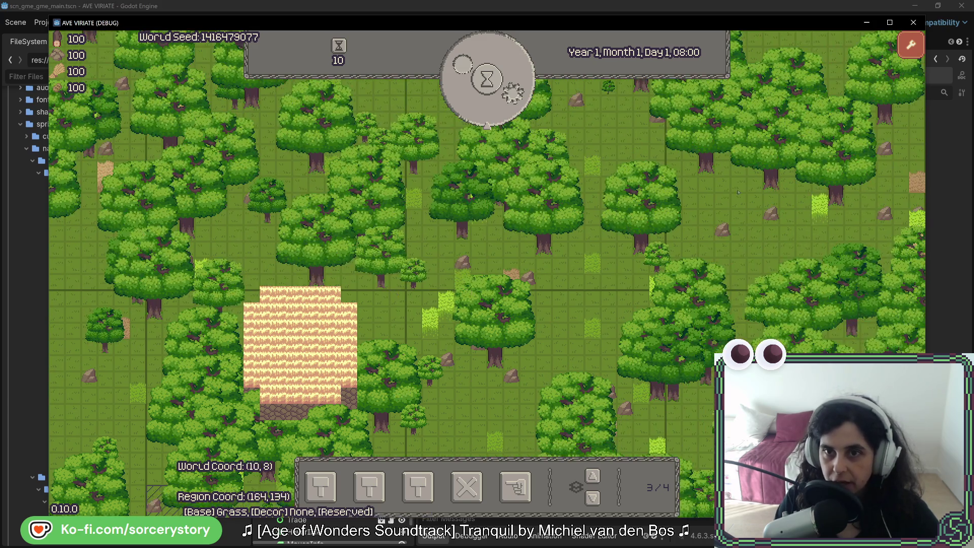
pyautogui.press('x')
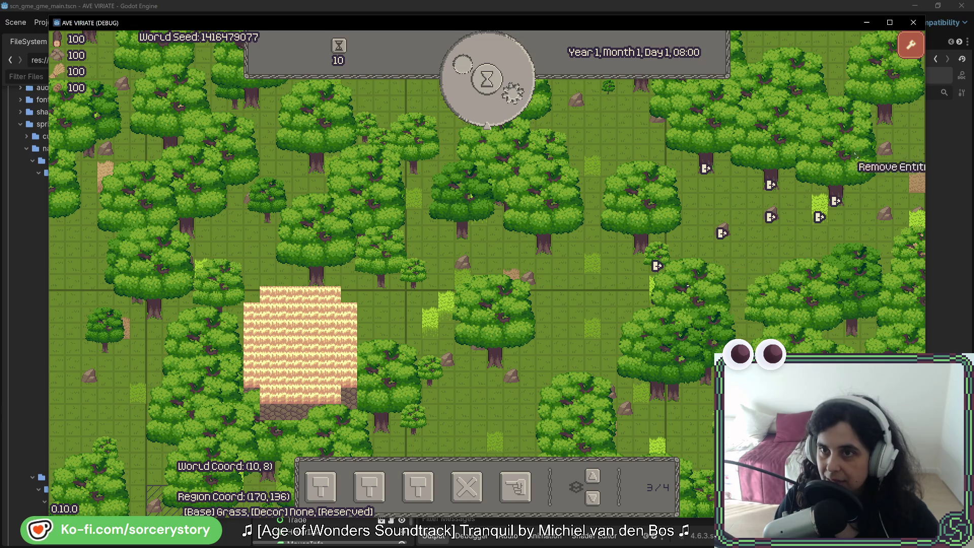
pyautogui.moveTo(912, 66); pyautogui.dragTo(914, 81)
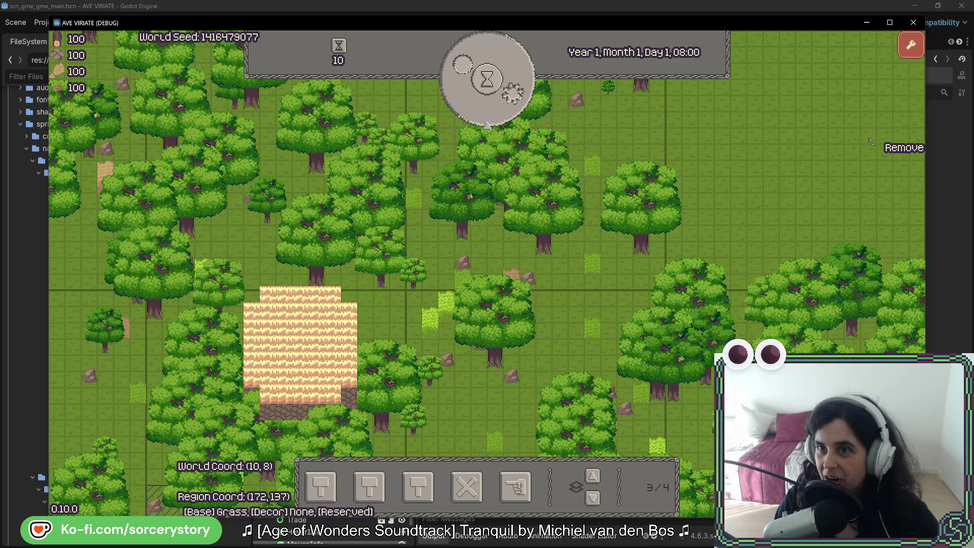
pyautogui.moveTo(637, 245); pyautogui.dragTo(687, 261)
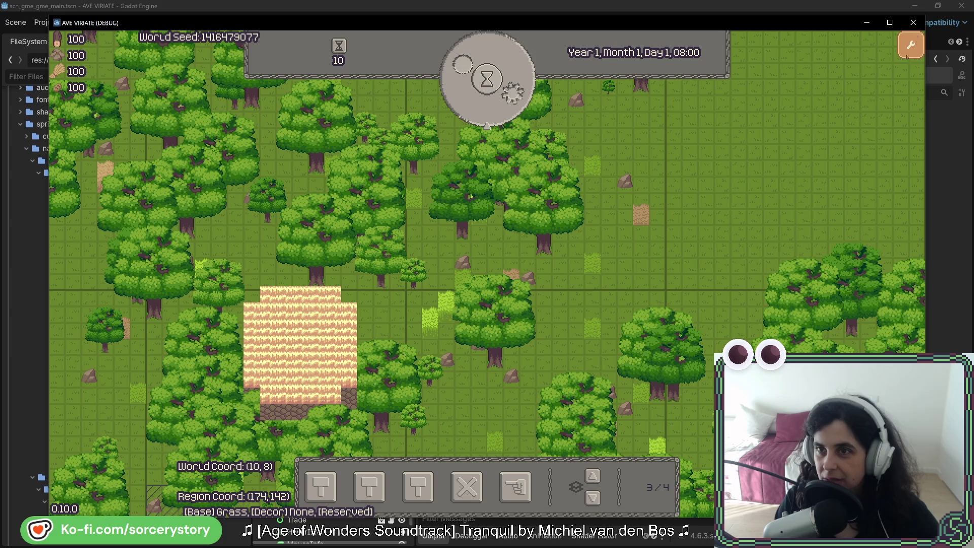
# Pan the map in all directions with WASD to test its edges around the farm plot.
pyautogui.press('a')
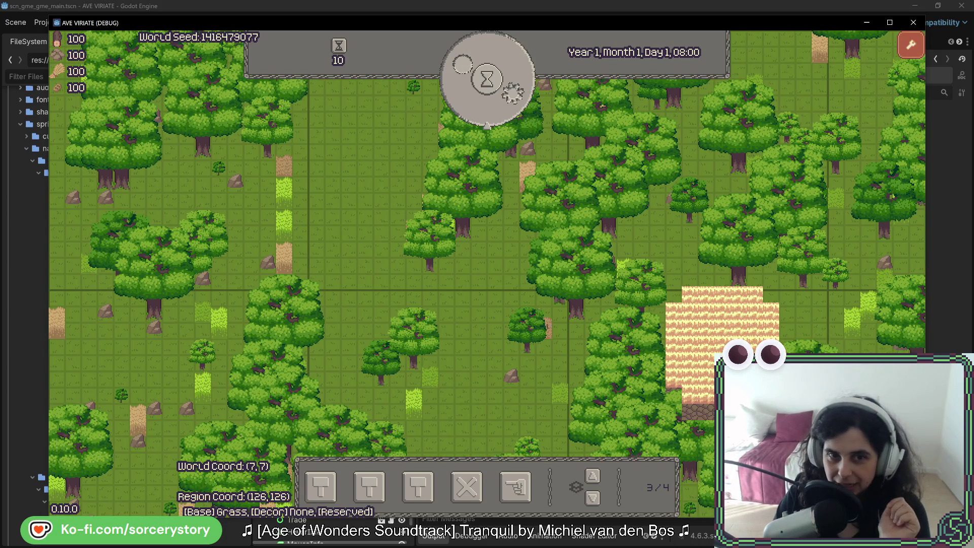
pyautogui.press('s')
pyautogui.press('d')
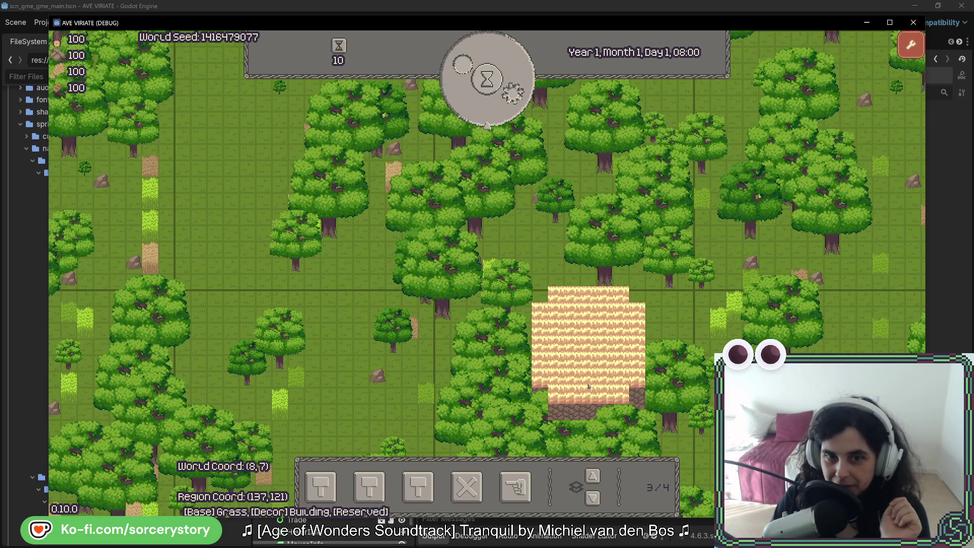
pyautogui.press('d')
pyautogui.press('w')
pyautogui.press('a')
pyautogui.press('s')
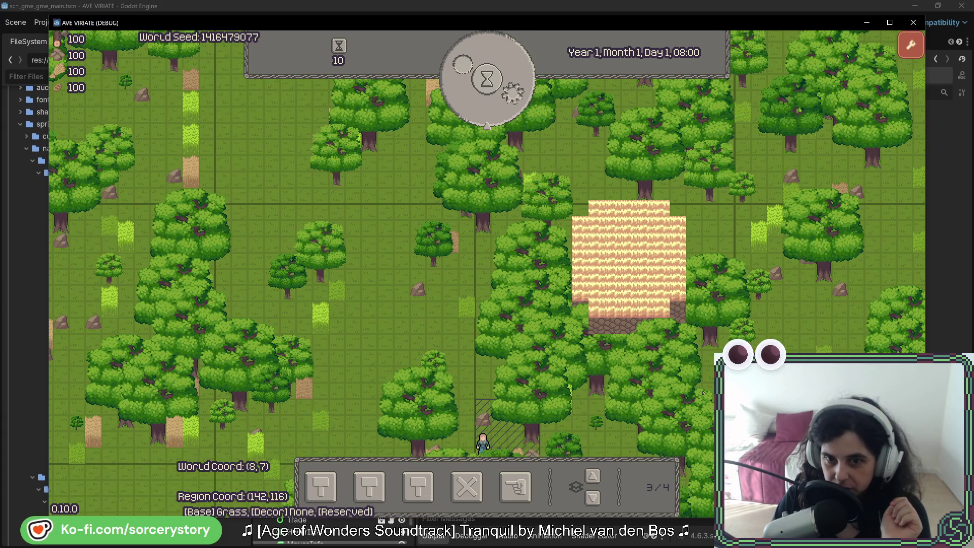
pyautogui.press('d')
pyautogui.press('d')
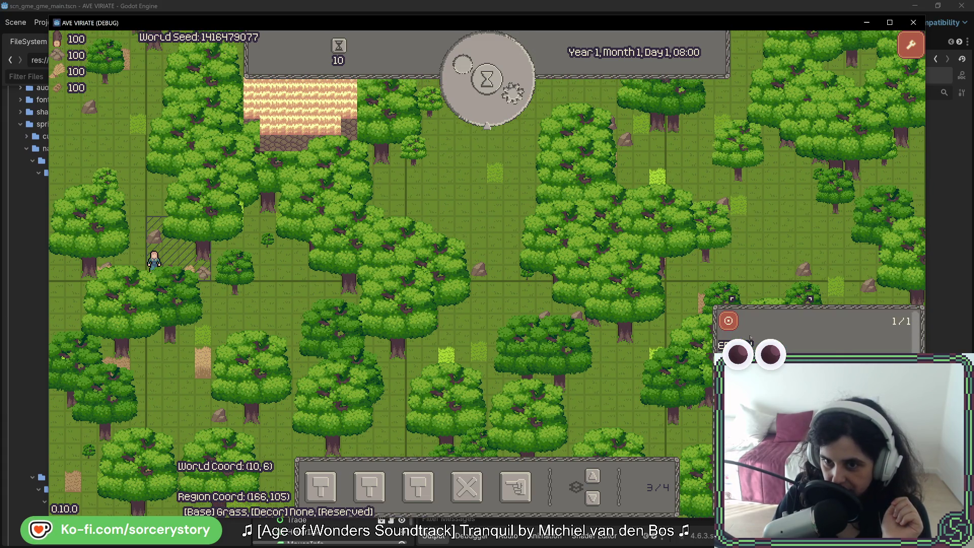
pyautogui.press('s')
pyautogui.press('a')
pyautogui.press('w')
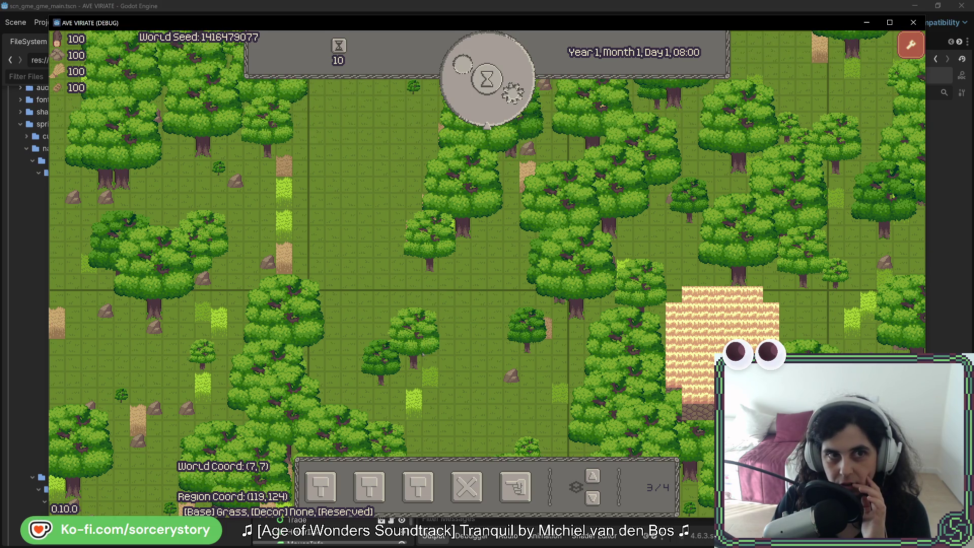
# Inspect a tree tile's info, then go back to the editor and show the Remote scene tree.
pyautogui.click(413, 224)
pyautogui.rightClick(388, 129)
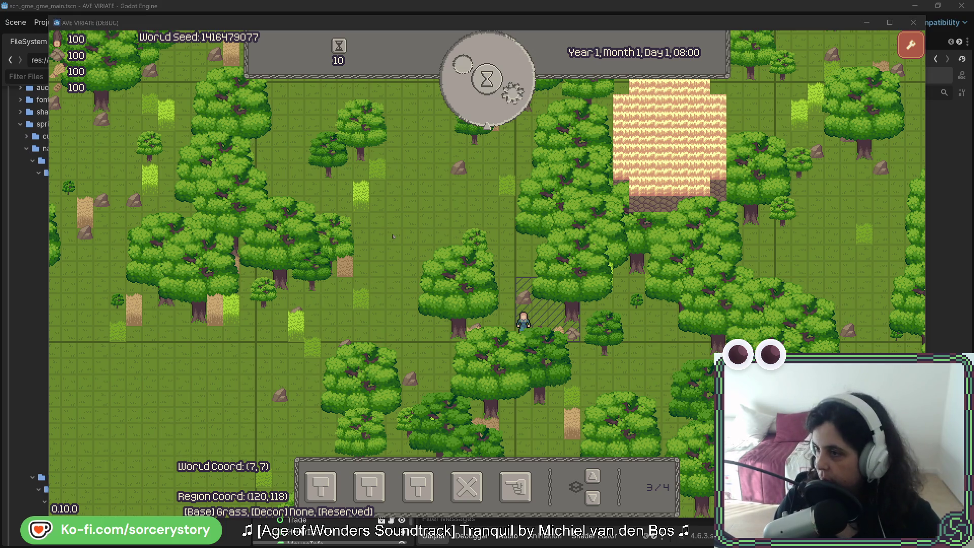
pyautogui.press('F8')
pyautogui.click(294, 76)
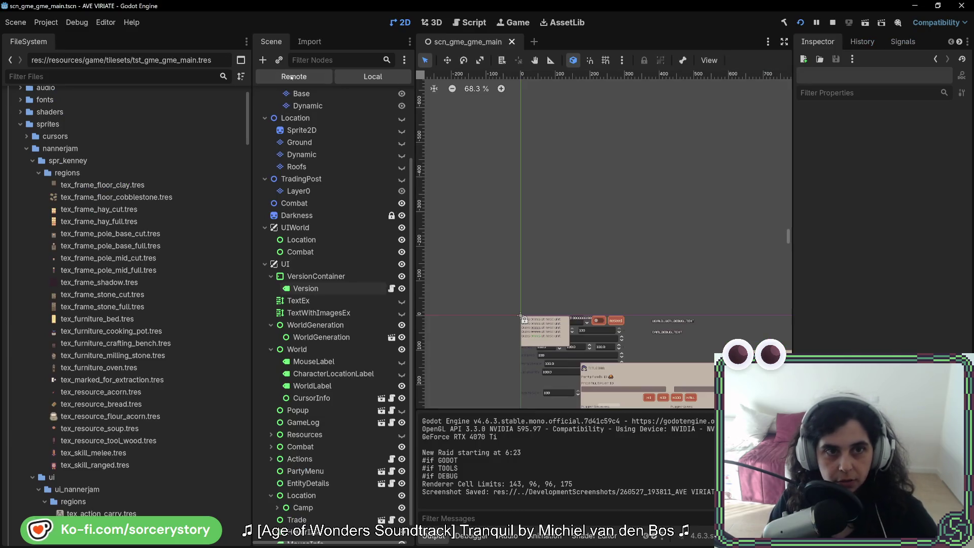
pyautogui.click(308, 218)
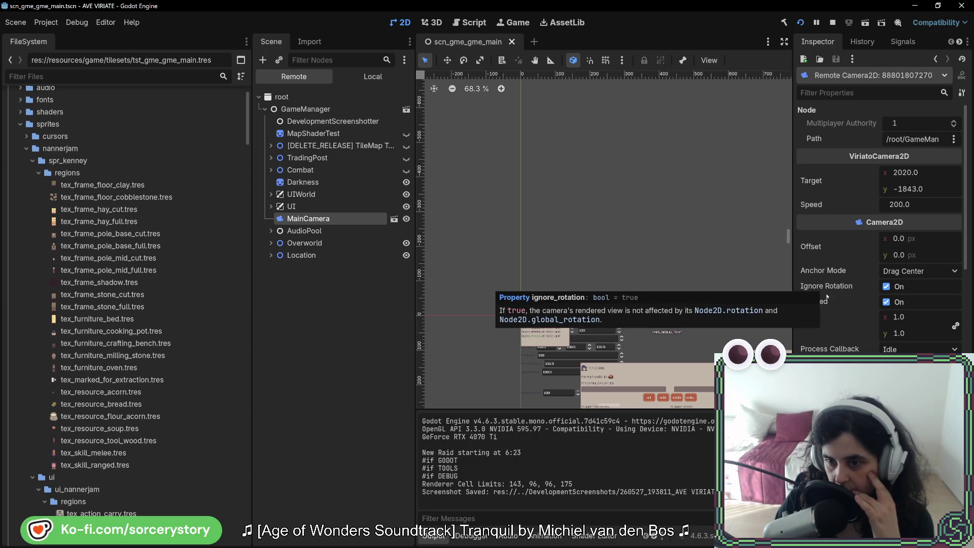
pyautogui.scroll(-2, 878, 229)
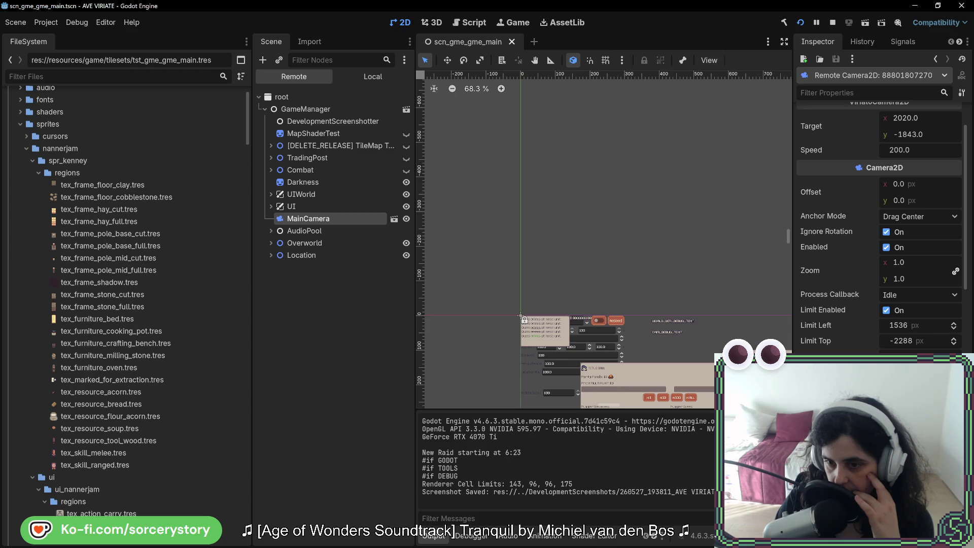
pyautogui.scroll(-2, 878, 228)
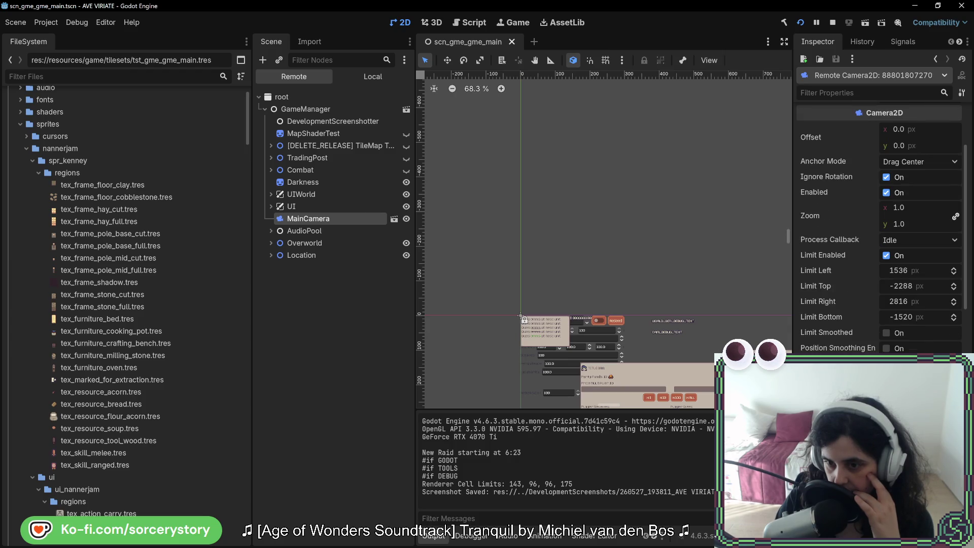
pyautogui.scroll(-4, 877, 228)
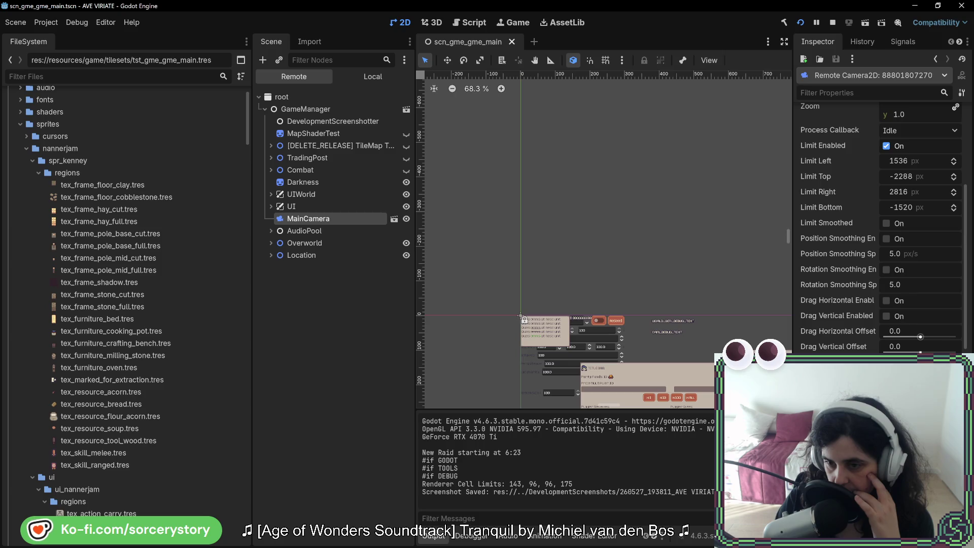
pyautogui.scroll(-4, 877, 228)
pyautogui.scroll(11, 878, 228)
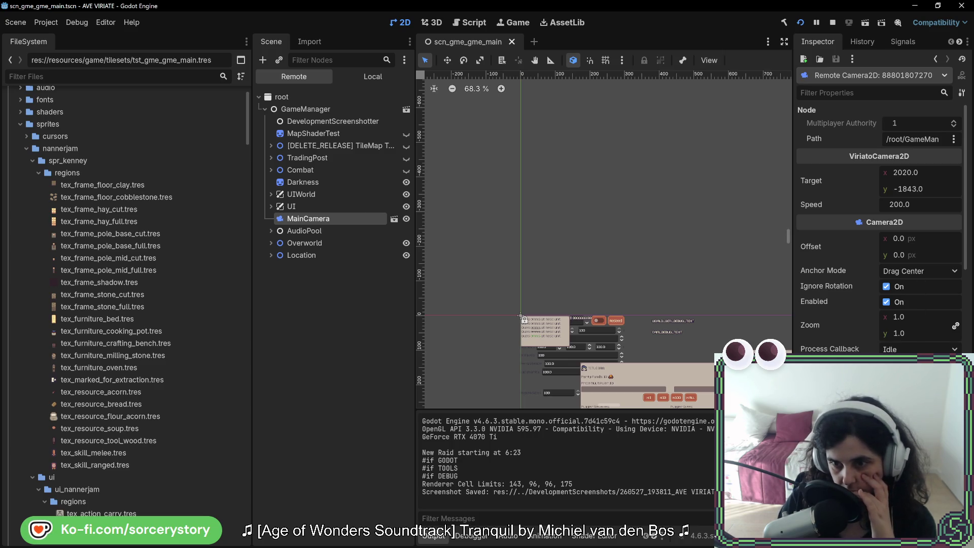
pyautogui.scroll(-2, 879, 228)
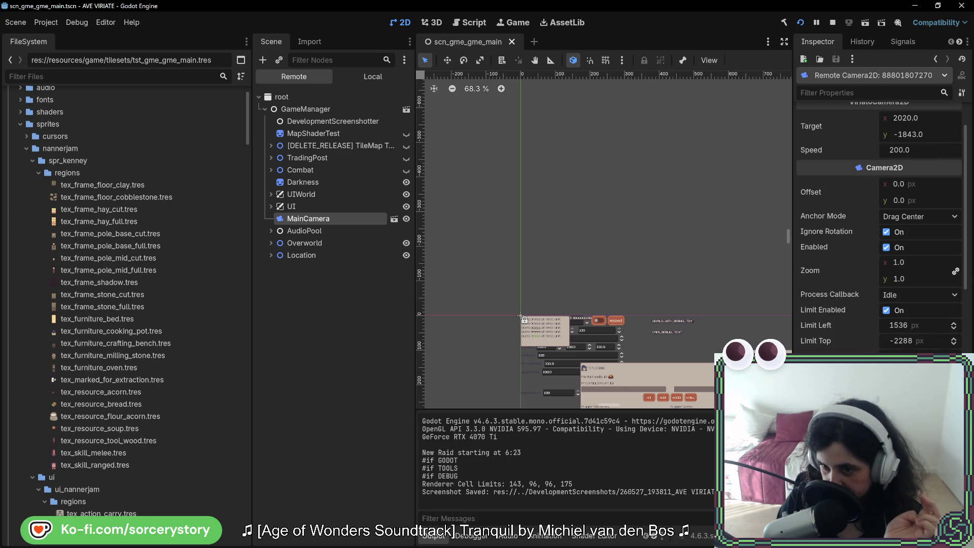
pyautogui.scroll(-6, 879, 229)
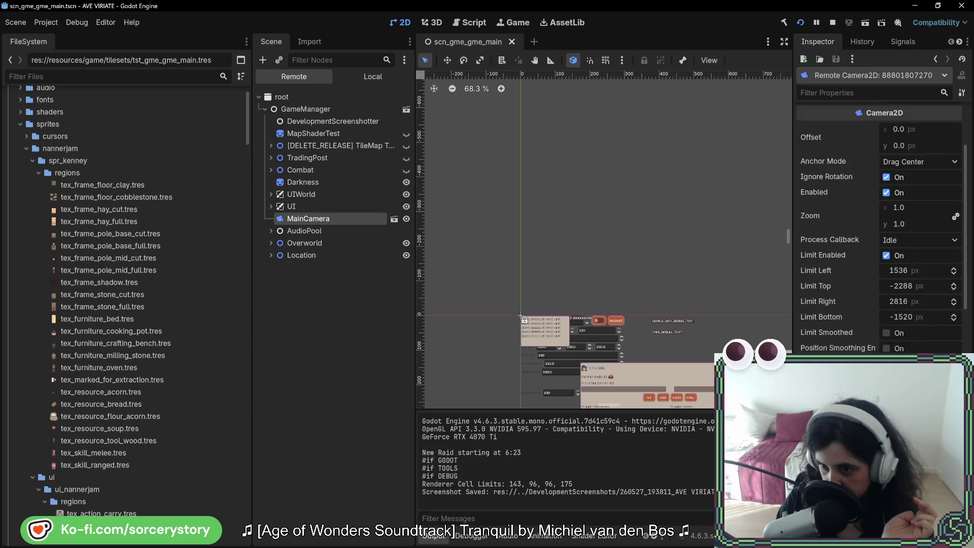
pyautogui.scroll(-6, 878, 228)
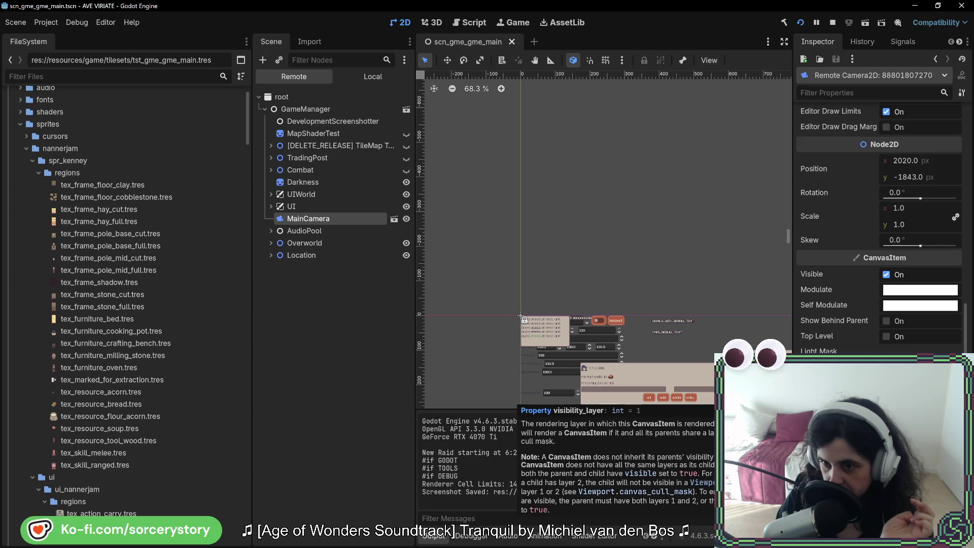
pyautogui.scroll(10, 800, 297)
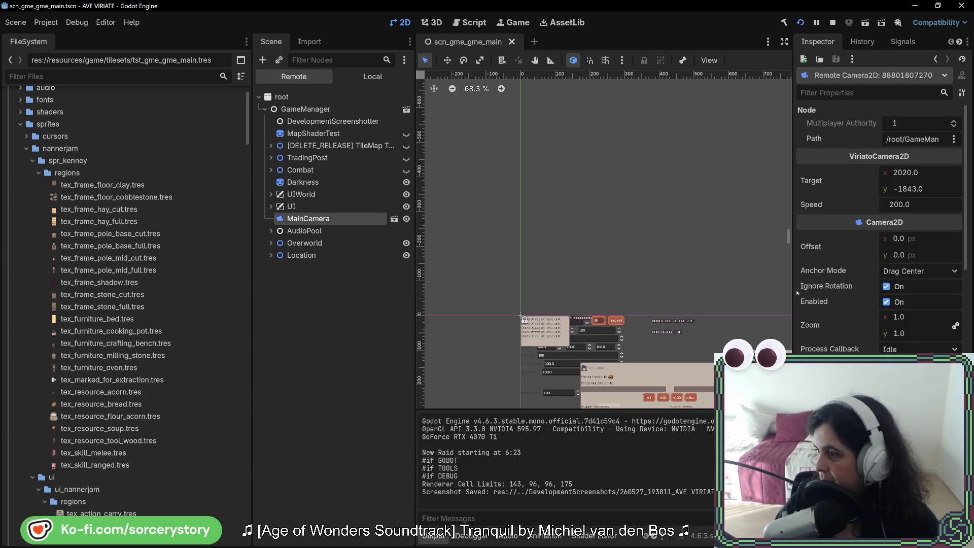
pyautogui.moveTo(797, 287)
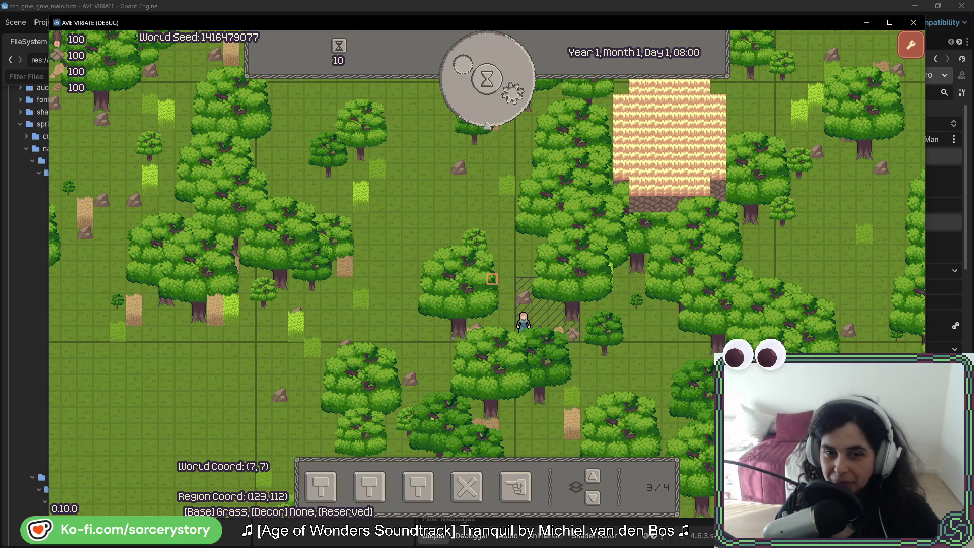
# Pan the camera up-right to the edge, then up and down to test the vertical limit.
pyautogui.press('d')
pyautogui.press('w')
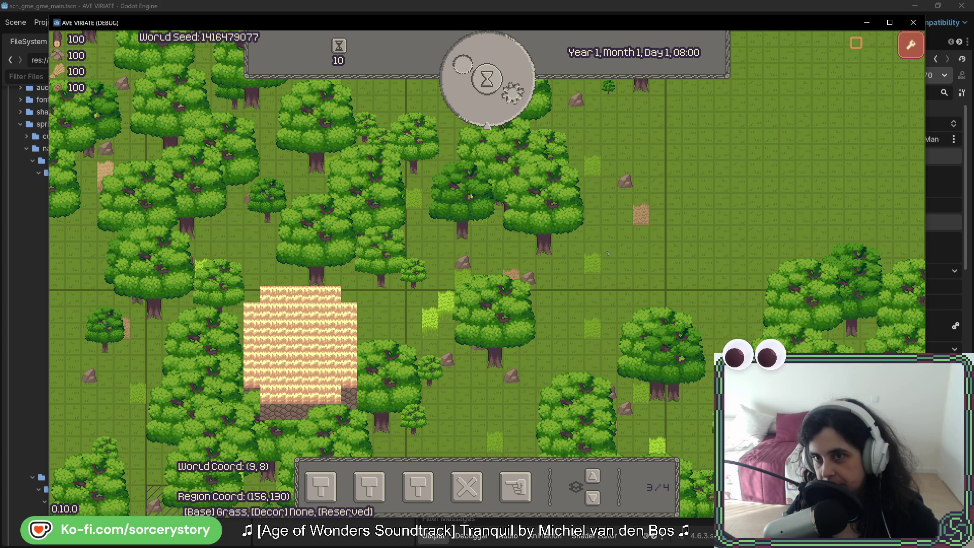
pyautogui.press('s')
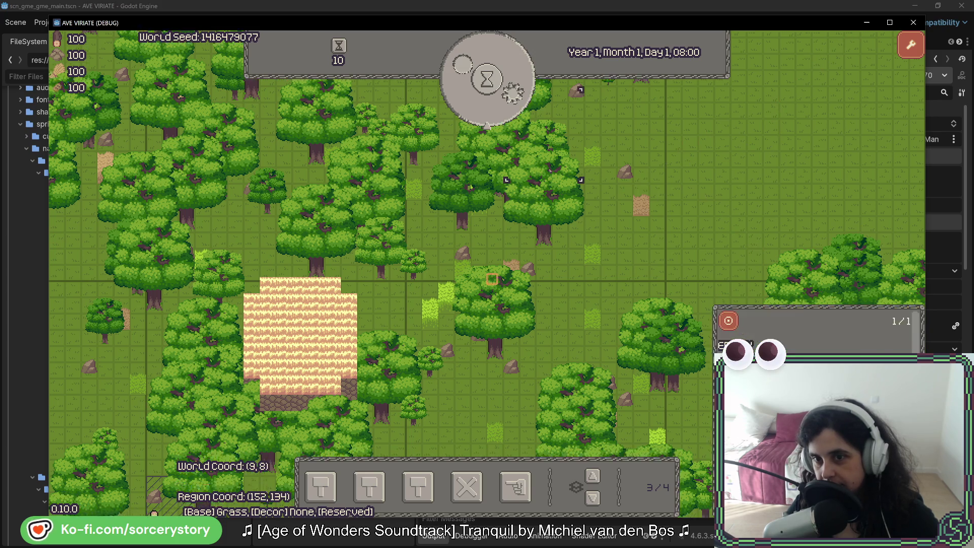
pyautogui.press('w')
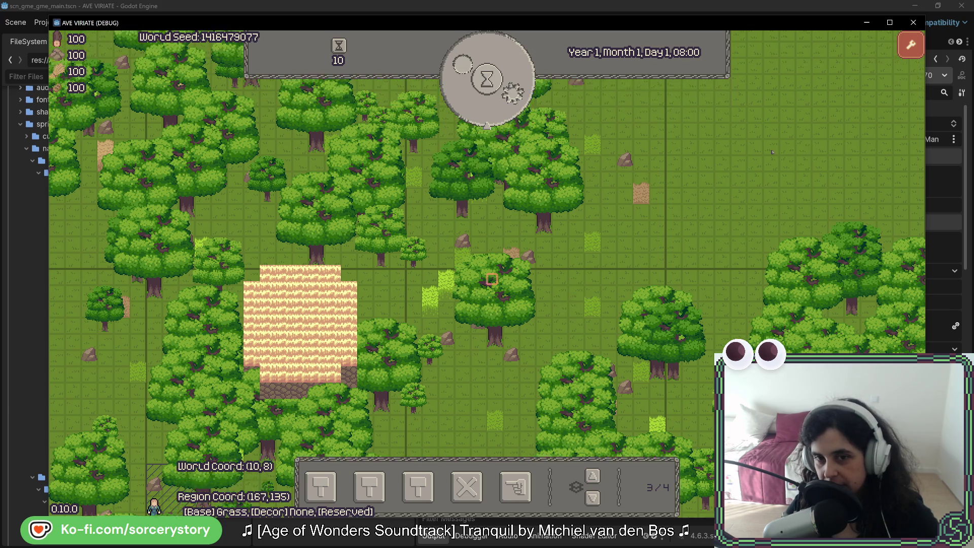
pyautogui.press('s')
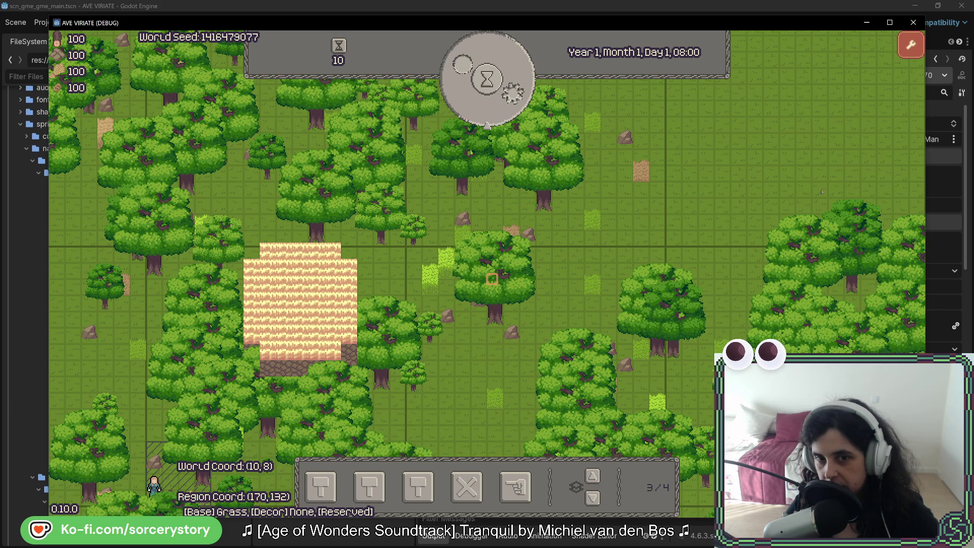
pyautogui.press('w')
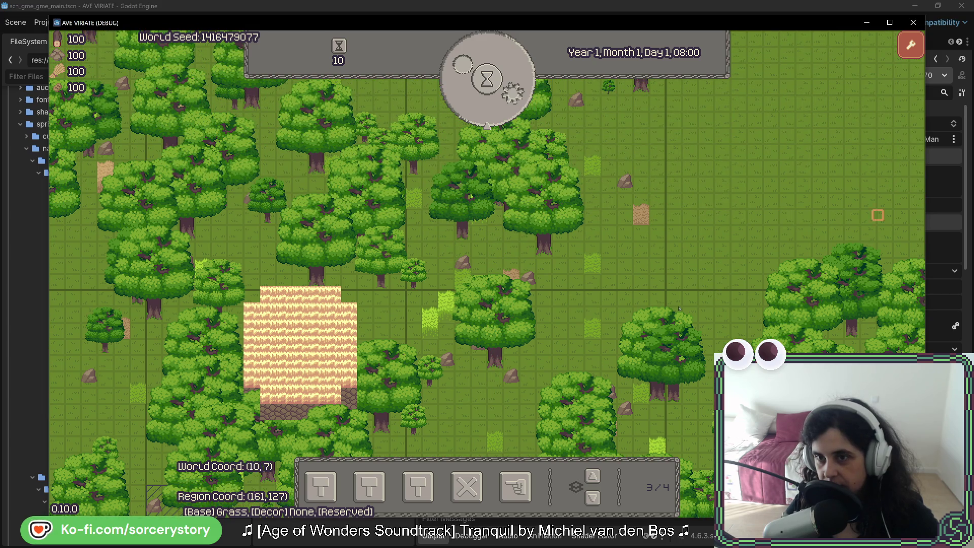
# Check a grass tile's info, pan the farm field toward centre, then switch to SetCamera in Rider.
pyautogui.click(591, 330)
pyautogui.rightClick(698, 317)
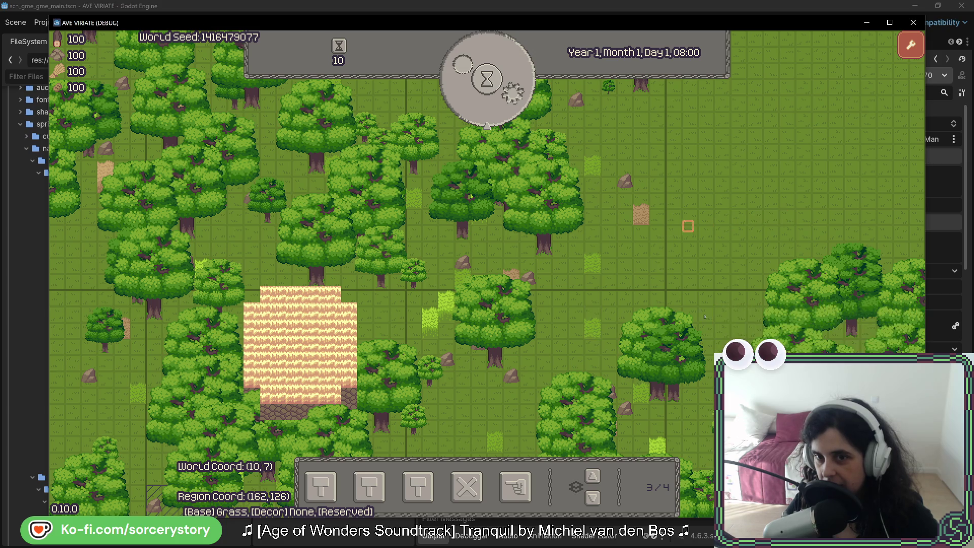
pyautogui.press('a')
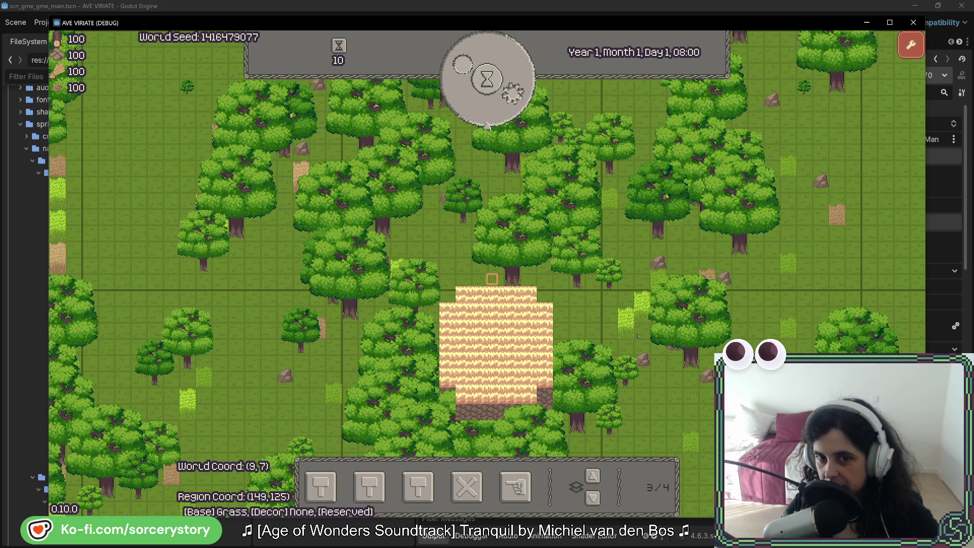
pyautogui.press('s')
pyautogui.press('d')
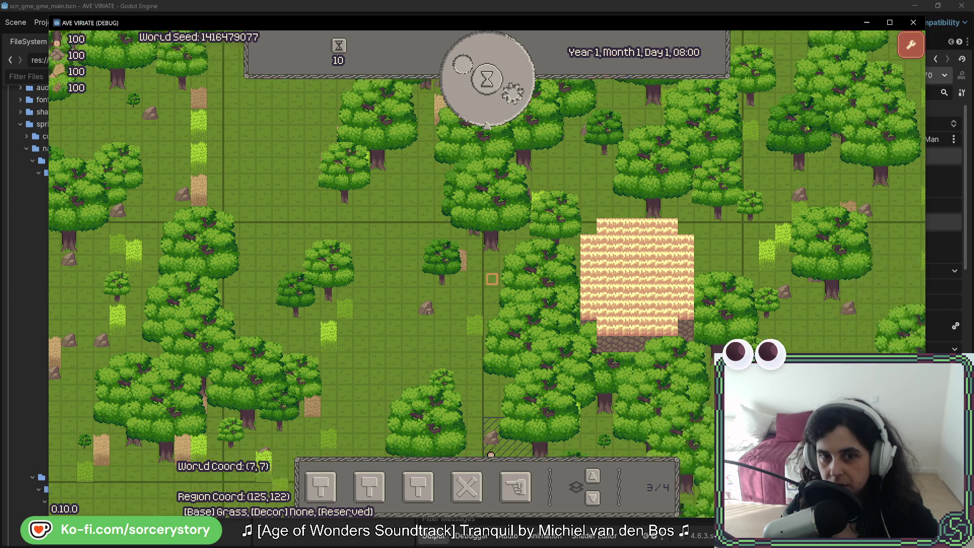
pyautogui.press('a')
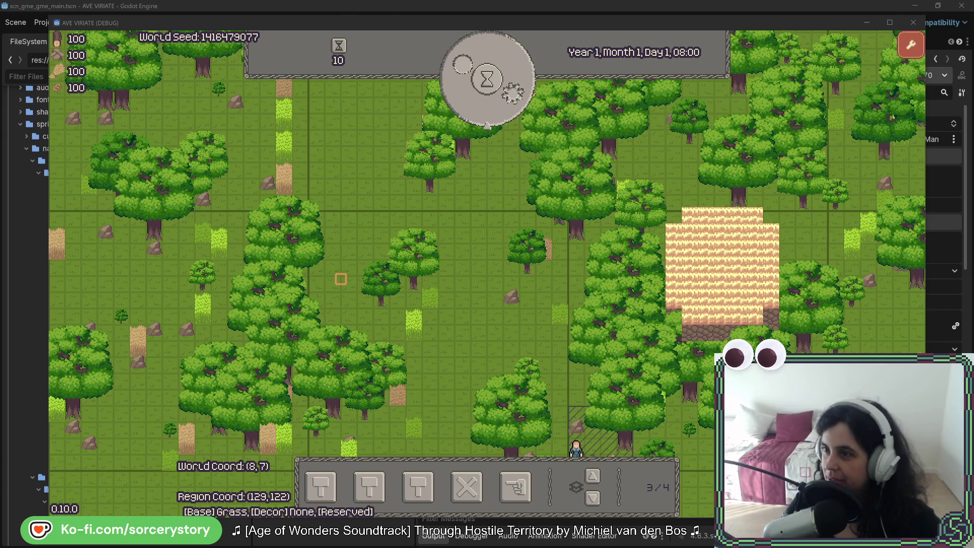
pyautogui.hotkey('alt', 'Tab')
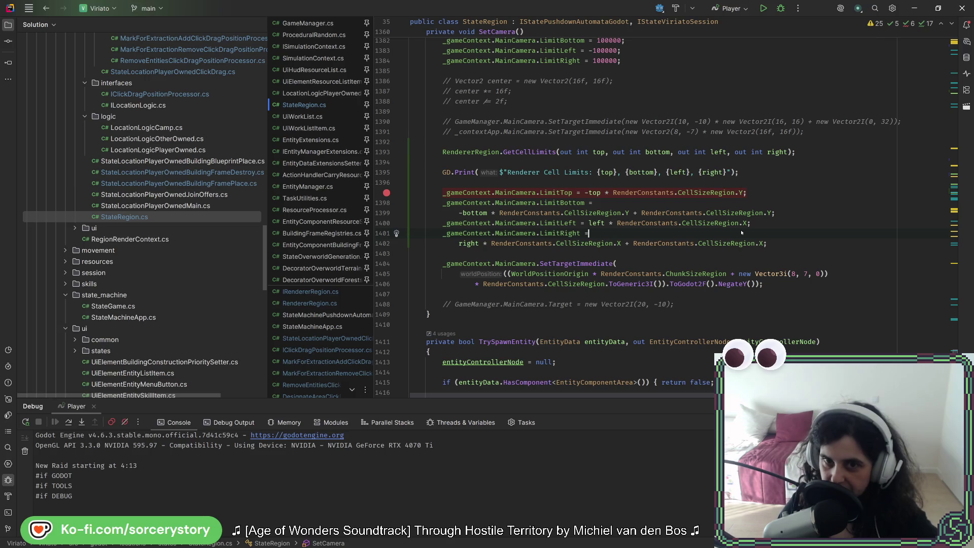
# Return to Godot and stop the running debug game.
pyautogui.hotkey('alt', 'Tab')
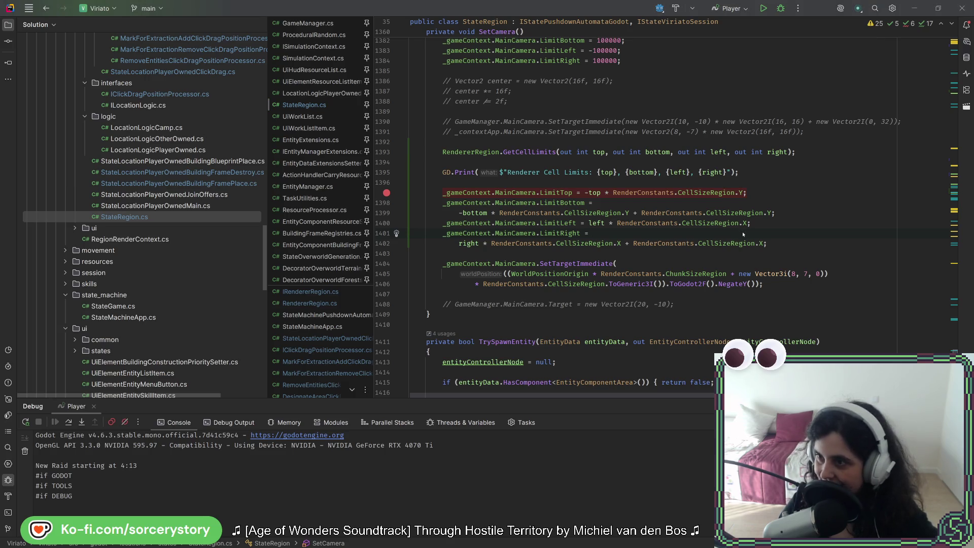
pyautogui.hotkey('alt', 'Tab')
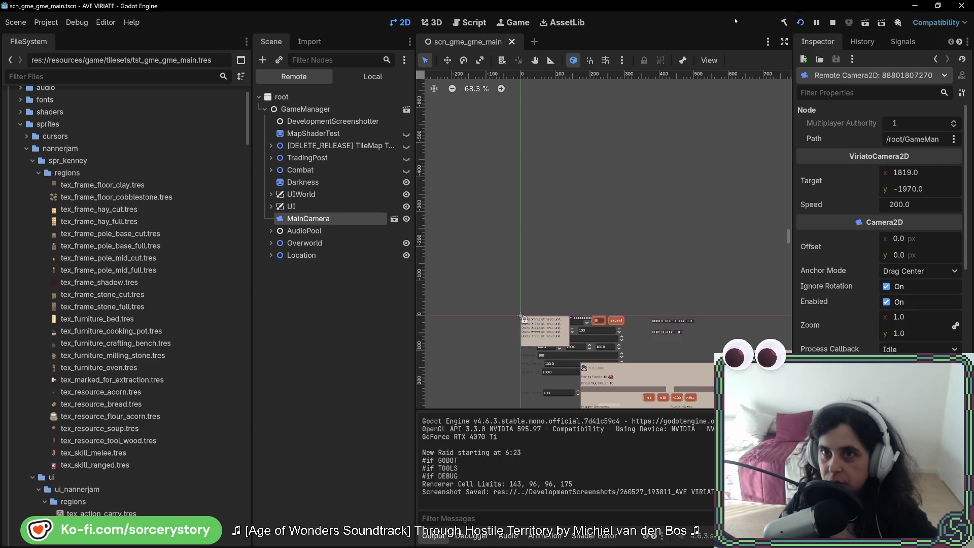
pyautogui.click(832, 22)
# Filter FileSystem for 'came', open scn_cmn_cam_main_camera.tscn, and view MainCamera's Limit settings.
pyautogui.click(53, 76)
pyautogui.write('c')
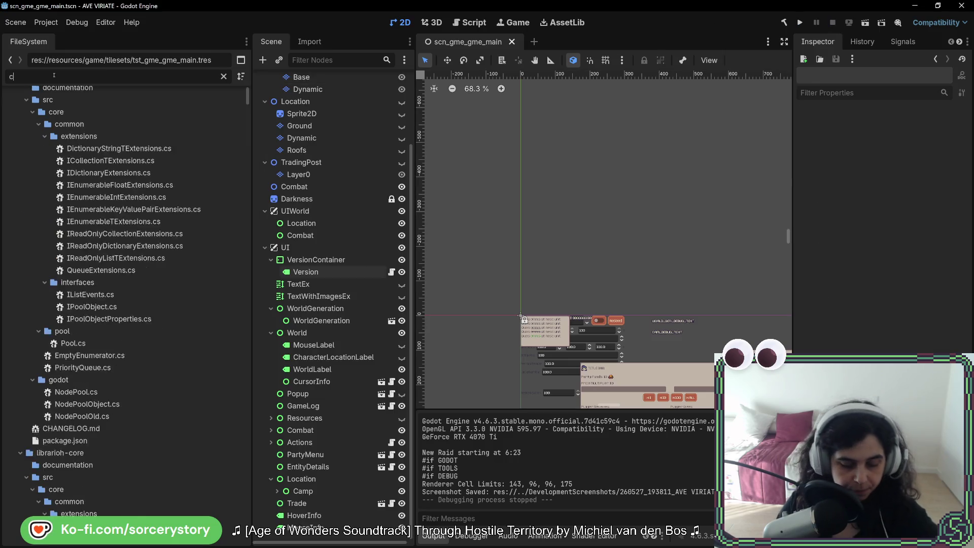
pyautogui.write('ame')
pyautogui.doubleClick(110, 255)
pyautogui.click(341, 84)
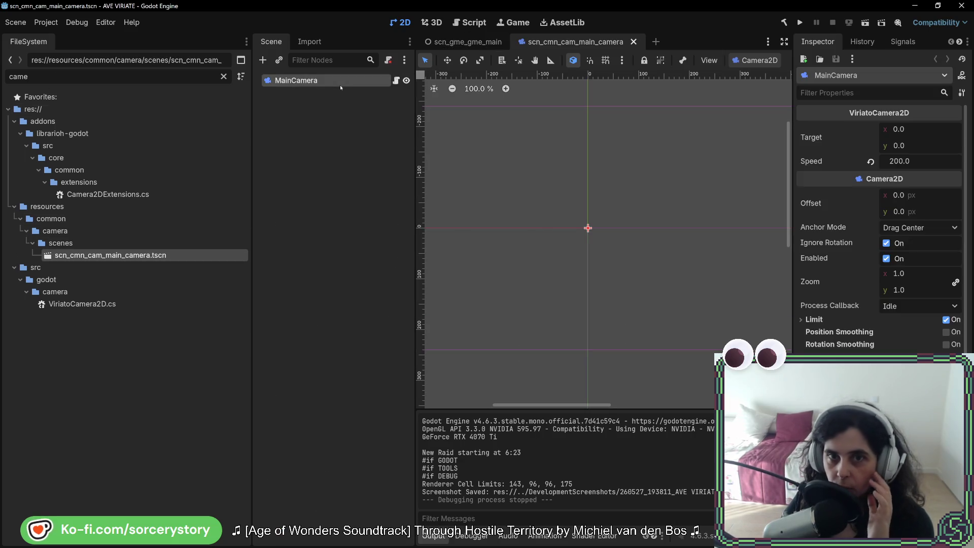
pyautogui.click(845, 321)
pyautogui.click(845, 321)
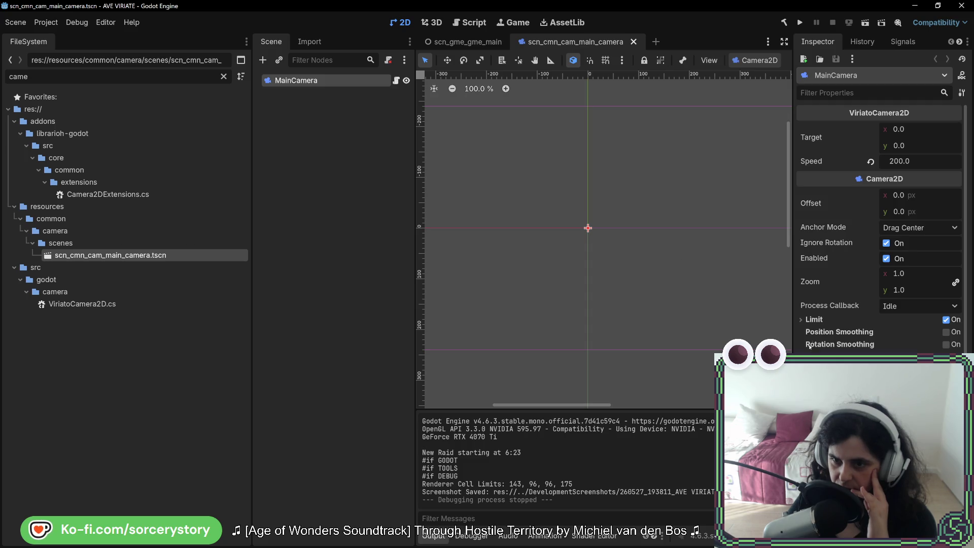
# Look over MainCamera's Process Callback, Editor and Drag settings in the Inspector, leaving them unchanged.
pyautogui.click(812, 319)
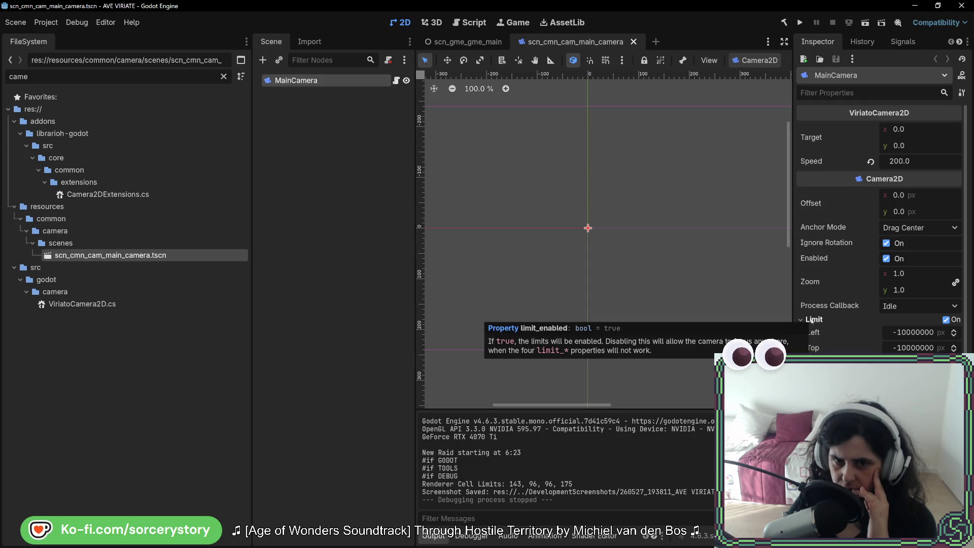
pyautogui.click(812, 319)
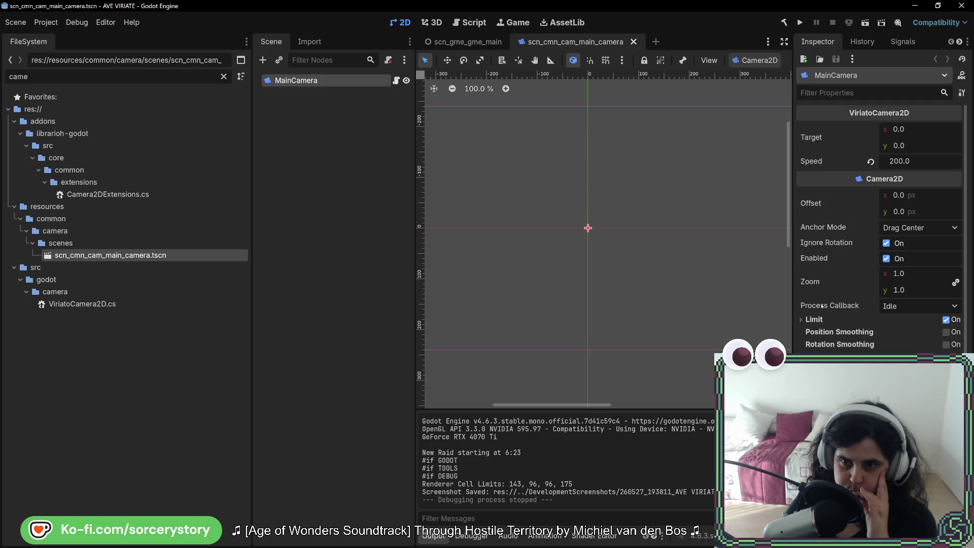
pyautogui.click(909, 307)
pyautogui.click(909, 306)
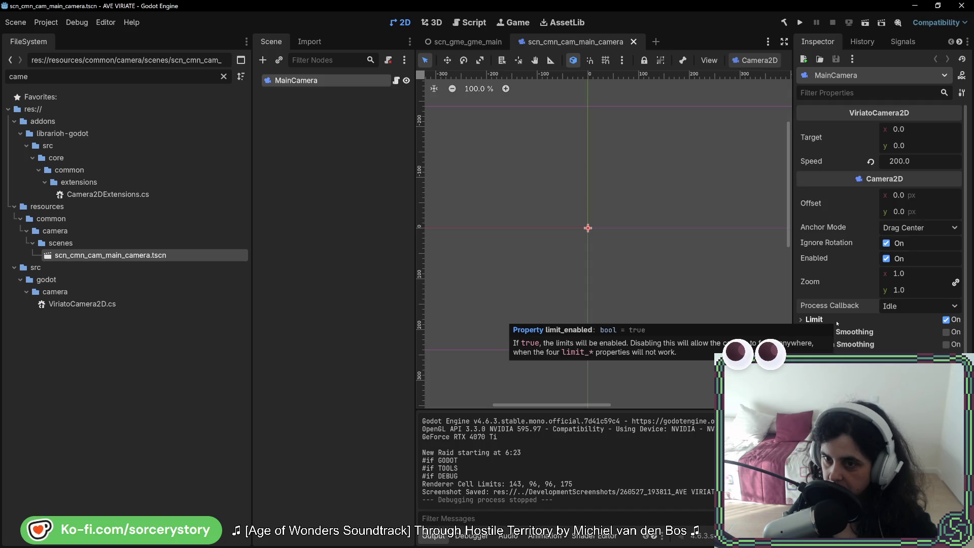
pyautogui.scroll(-2, 878, 228)
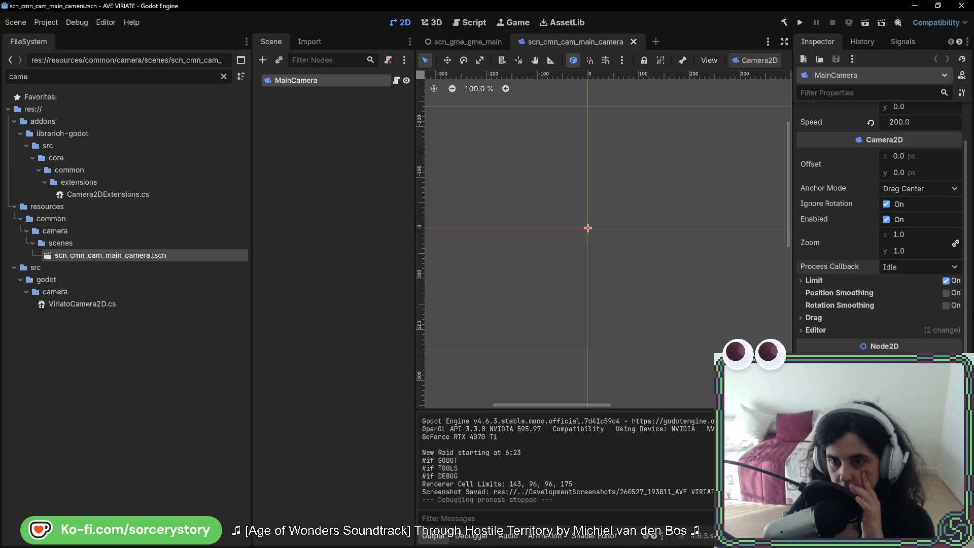
pyautogui.click(825, 330)
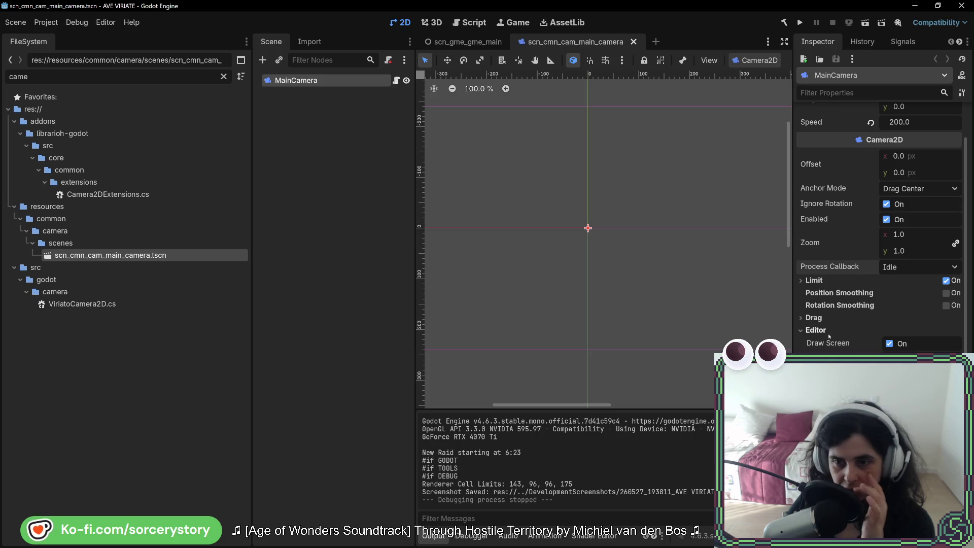
pyautogui.click(816, 318)
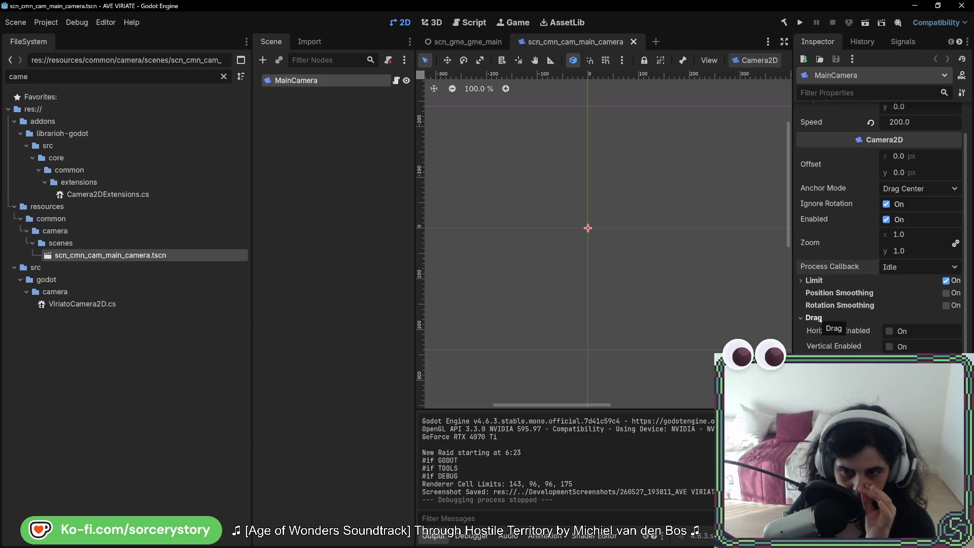
pyautogui.click(820, 318)
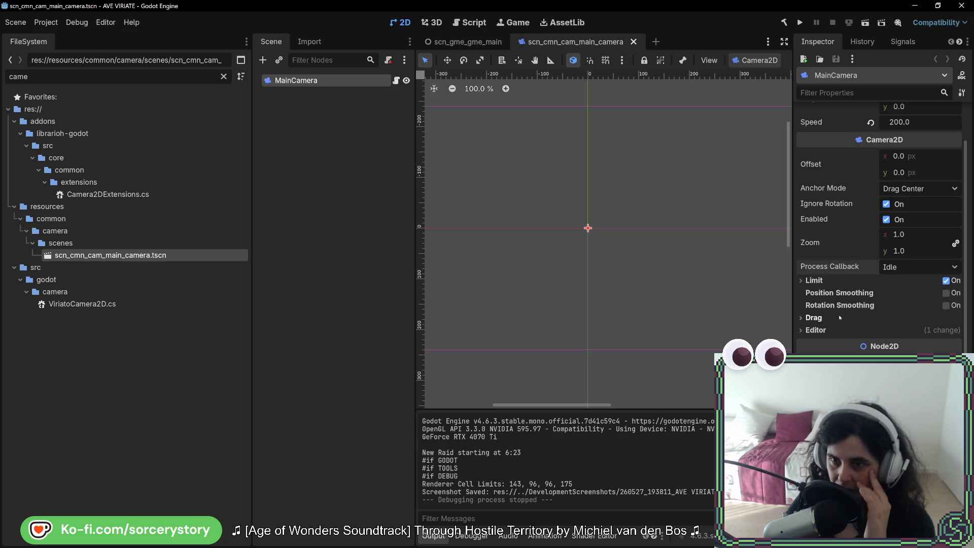
# Expand the Camera2D Limit section to show limits of ±10000000 px.
pyautogui.scroll(2, 869, 117)
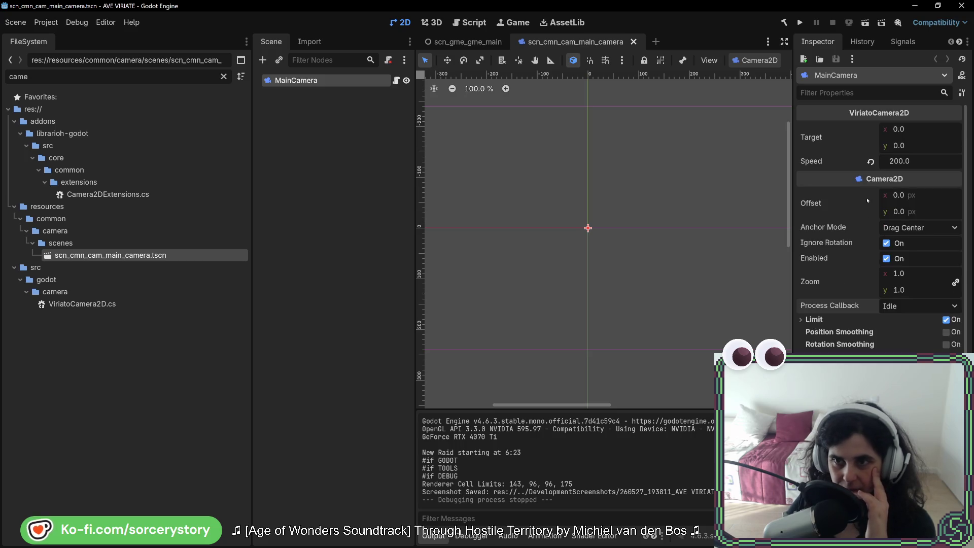
pyautogui.moveTo(822, 234)
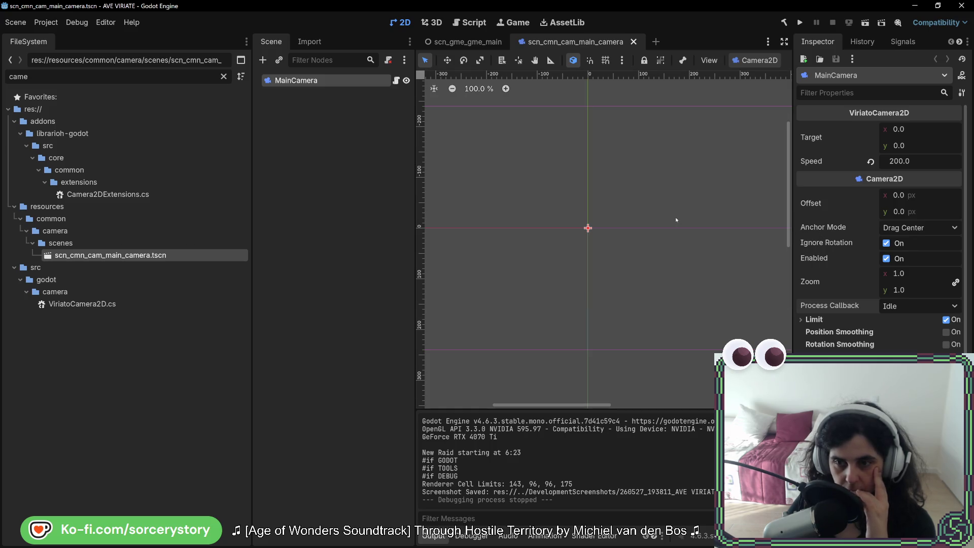
pyautogui.click(805, 324)
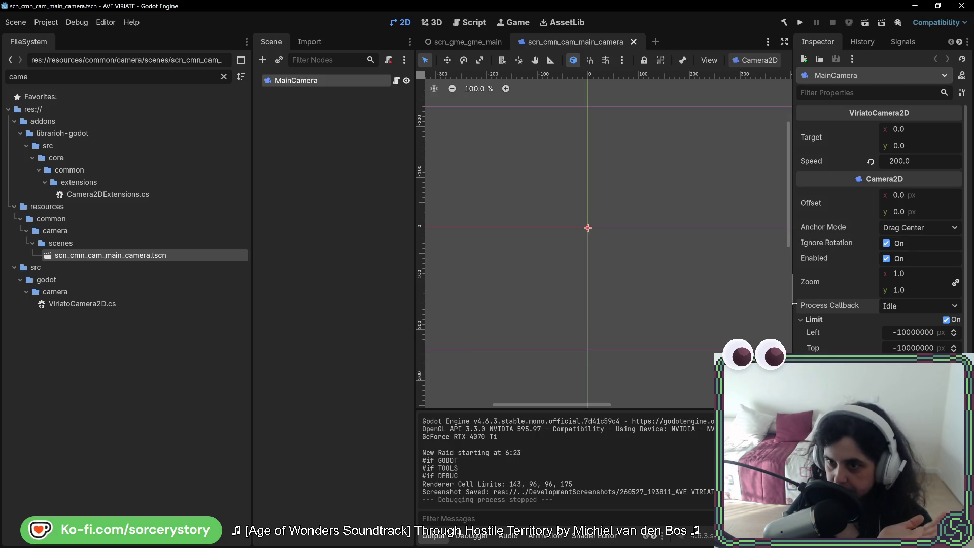
pyautogui.scroll(-4, 815, 278)
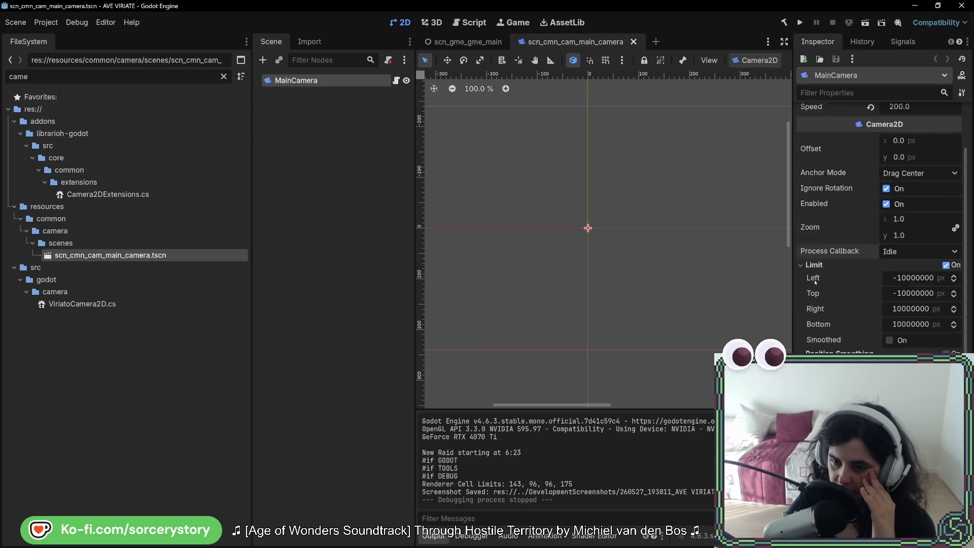
pyautogui.scroll(4, 815, 280)
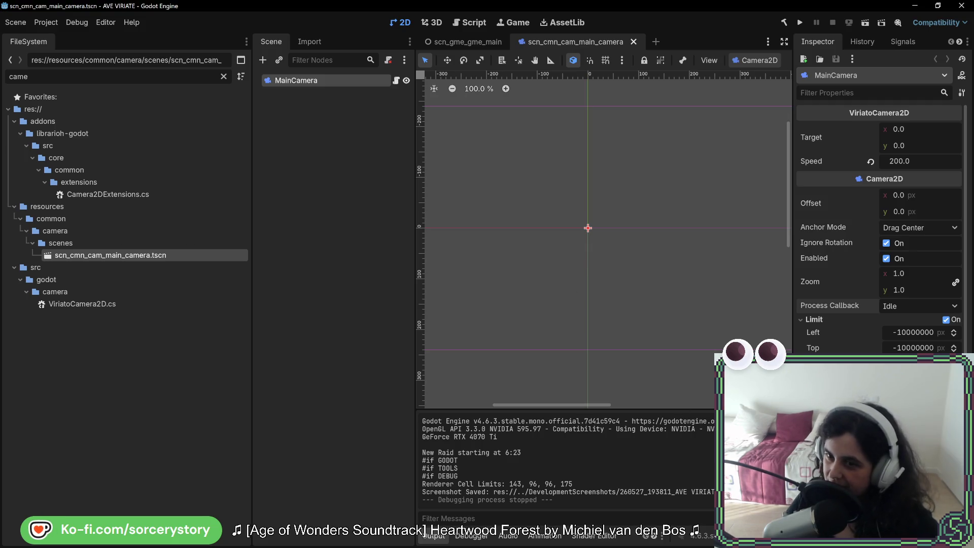
# Compare Godot's default camera limits against SetCamera in Rider, then build and run the game.
pyautogui.scroll(-2, 887, 332)
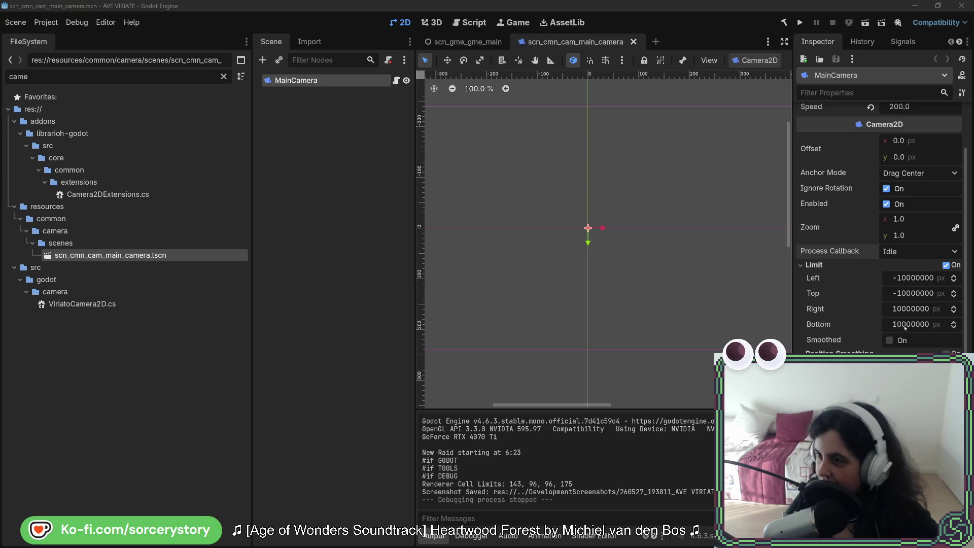
pyautogui.hotkey('alt', 'Tab')
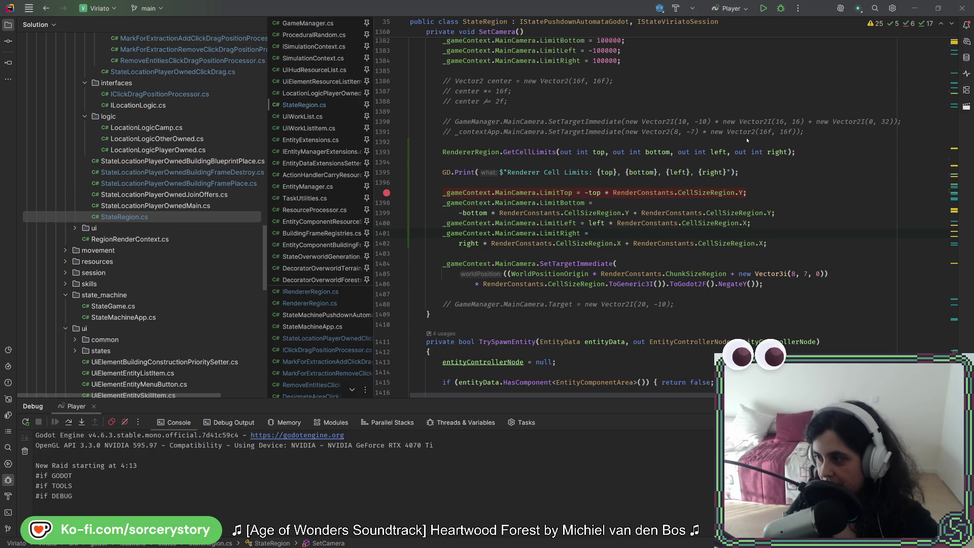
pyautogui.hotkey('alt', 'Tab')
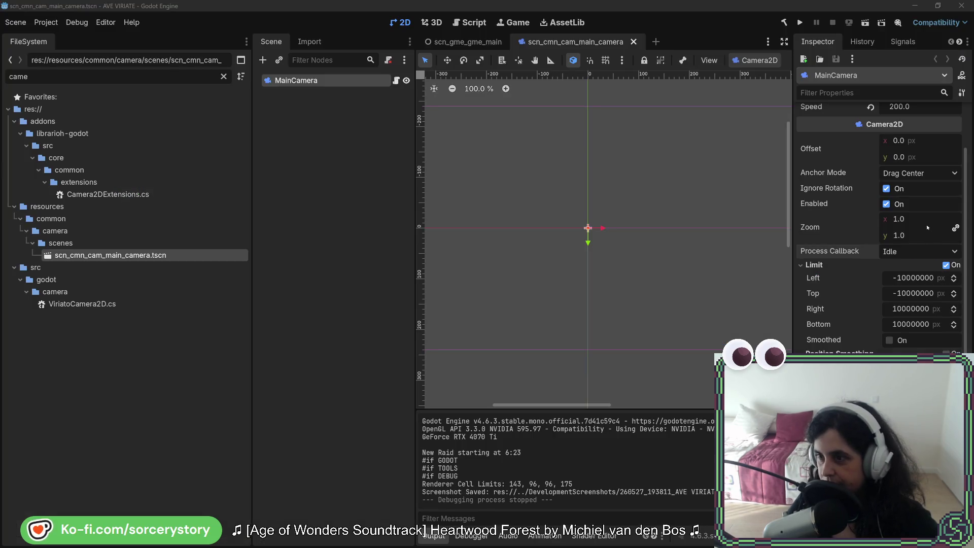
pyautogui.hotkey('alt', 'Tab')
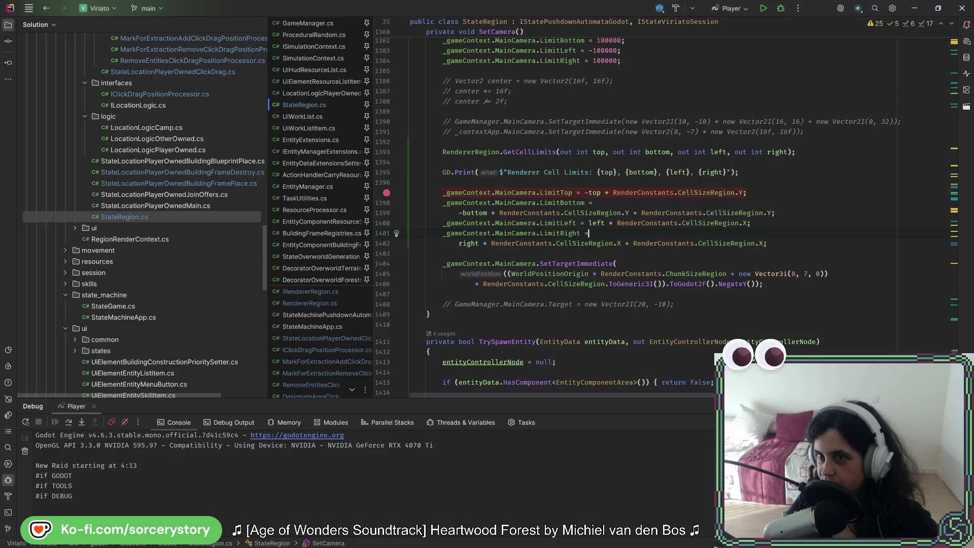
pyautogui.hotkey('alt', 'Tab')
pyautogui.click(804, 24)
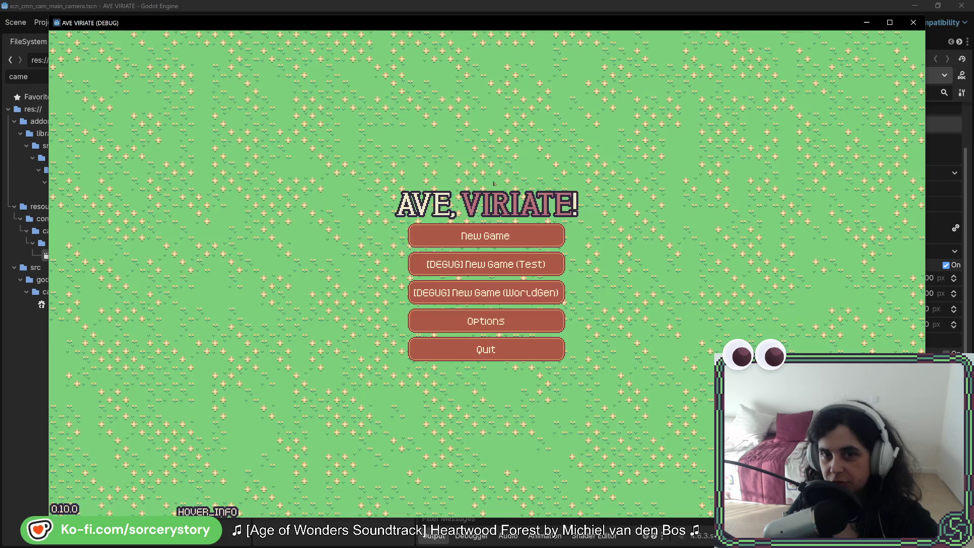
# Start a new game and pan the map diagonally with WASD keys and a drag.
pyautogui.click(554, 234)
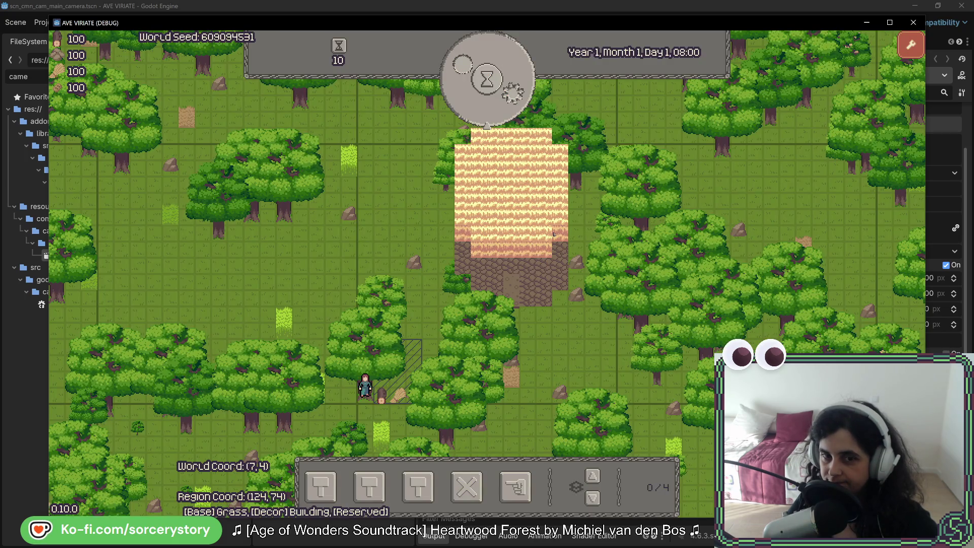
pyautogui.press('w')
pyautogui.press('d')
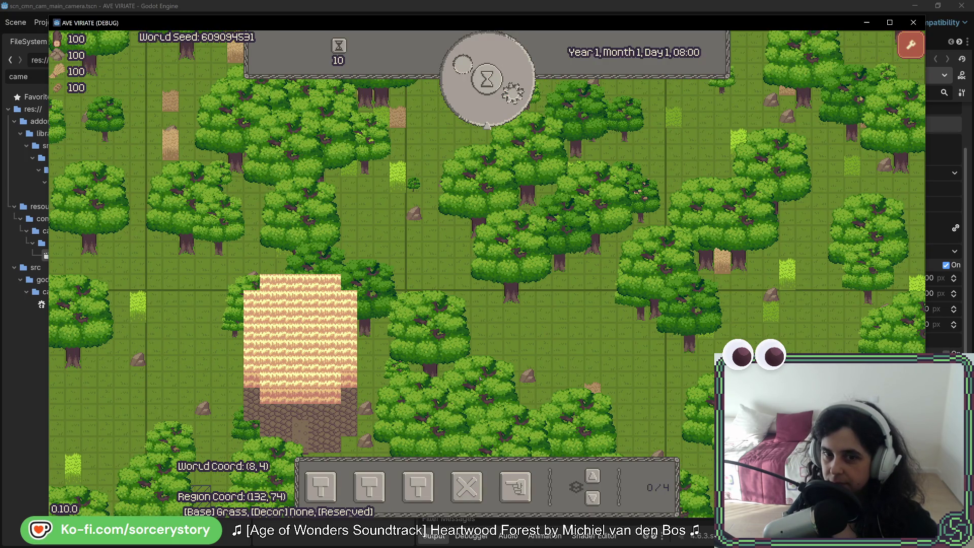
pyautogui.press('a')
pyautogui.press('s')
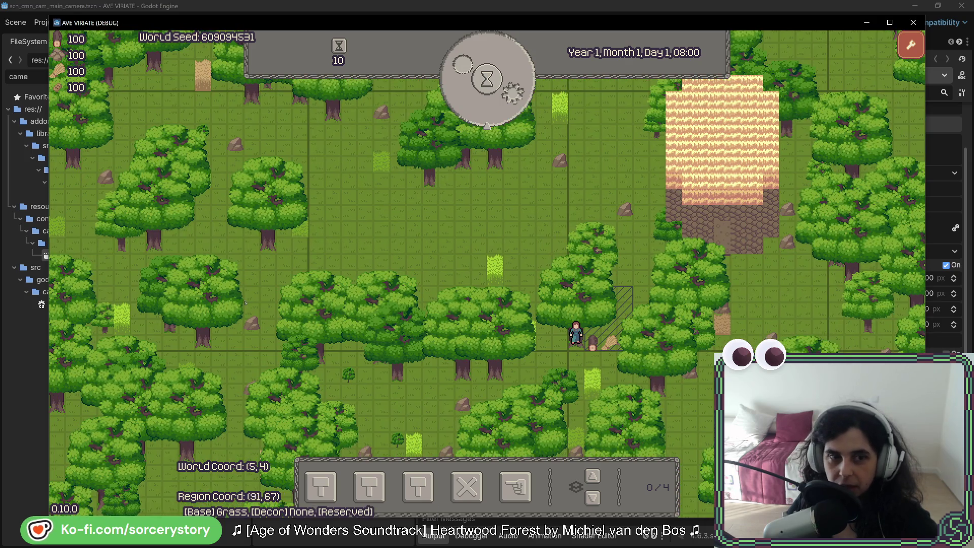
pyautogui.press('s')
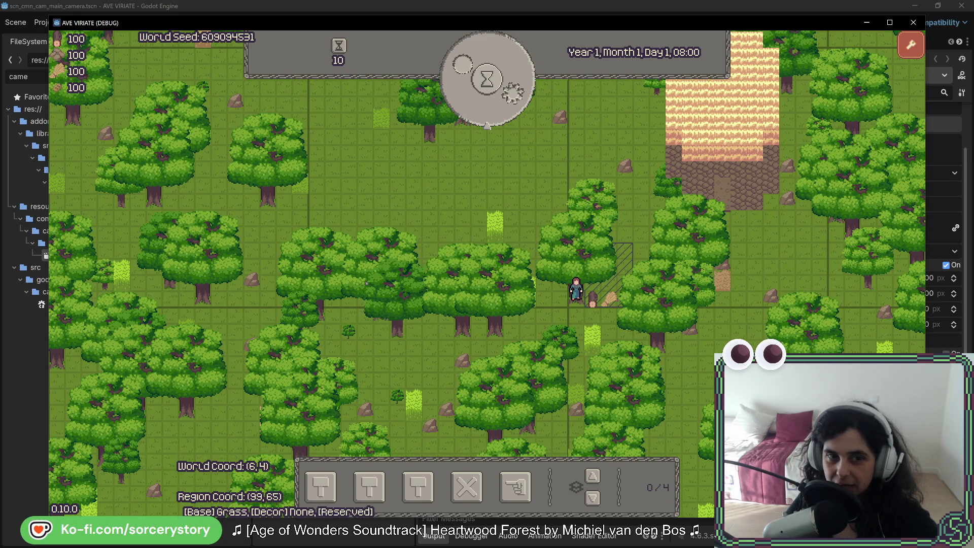
pyautogui.press('w')
pyautogui.press('d')
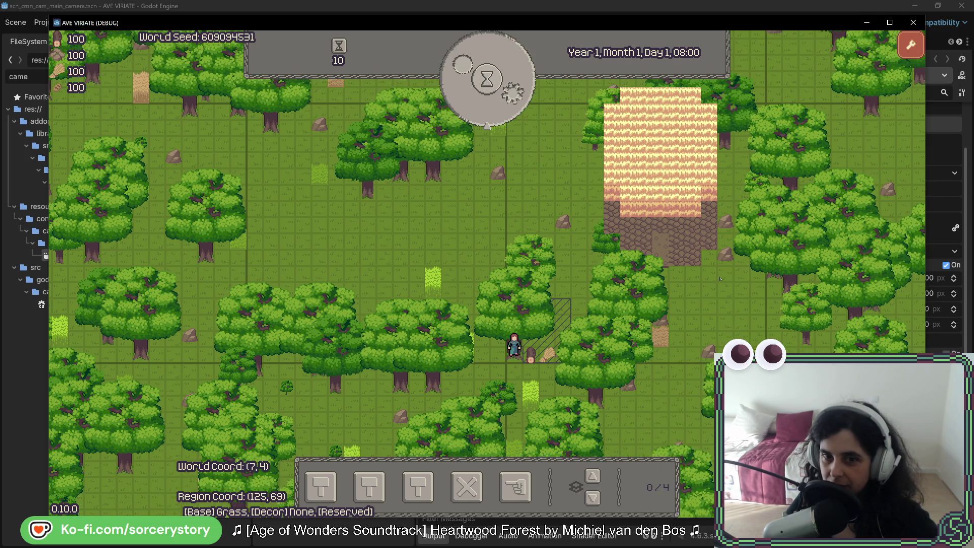
pyautogui.moveTo(720, 278); pyautogui.dragTo(459, 282)
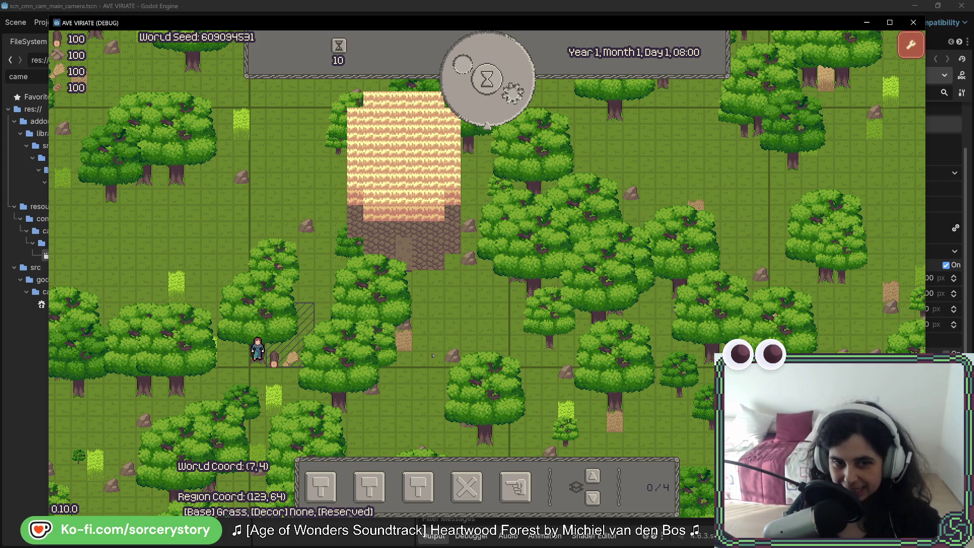
# Select and deselect a tile, then pan in every direction, ending at World Coord (6, 5).
pyautogui.click(405, 344)
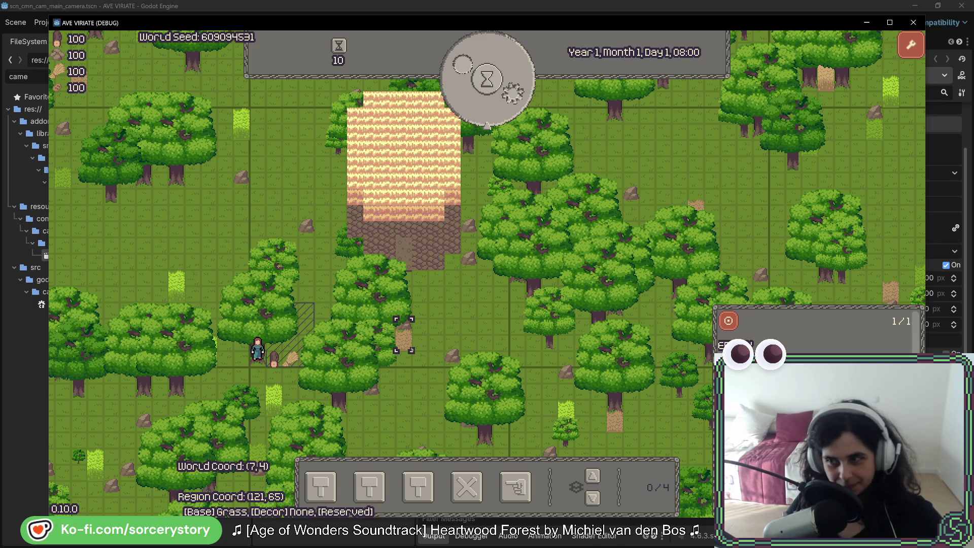
pyautogui.click(405, 388)
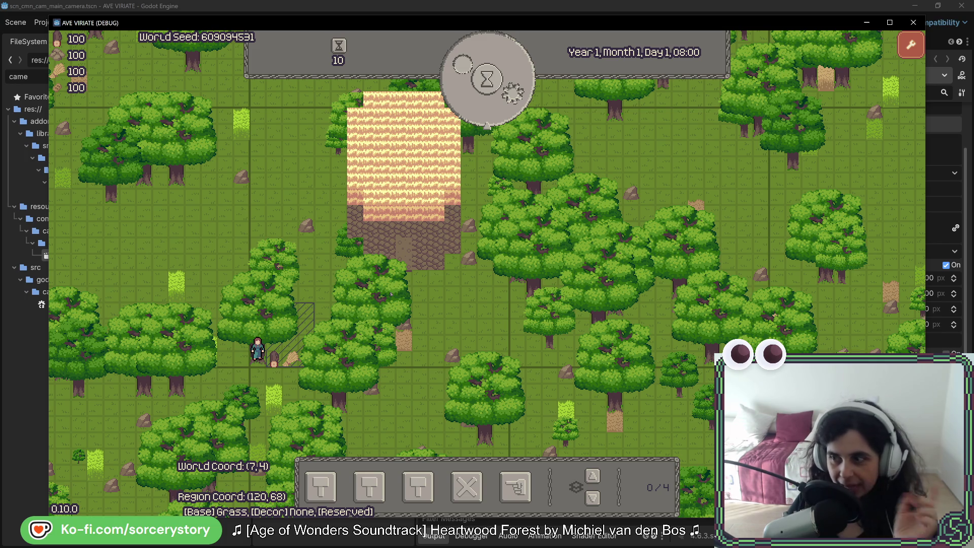
pyautogui.moveTo(316, 153)
pyautogui.mouseDown()
pyautogui.moveTo(325, 179)
pyautogui.moveTo(394, 193)
pyautogui.mouseUp()
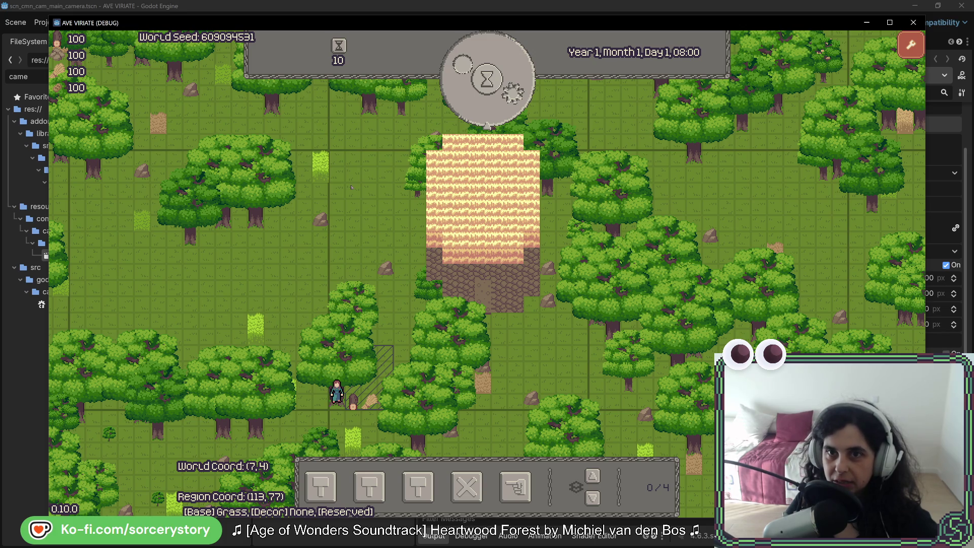
pyautogui.moveTo(662, 304)
pyautogui.mouseDown()
pyautogui.moveTo(479, 317)
pyautogui.moveTo(593, 320)
pyautogui.mouseUp()
pyautogui.moveTo(305, 305); pyautogui.dragTo(613, 299)
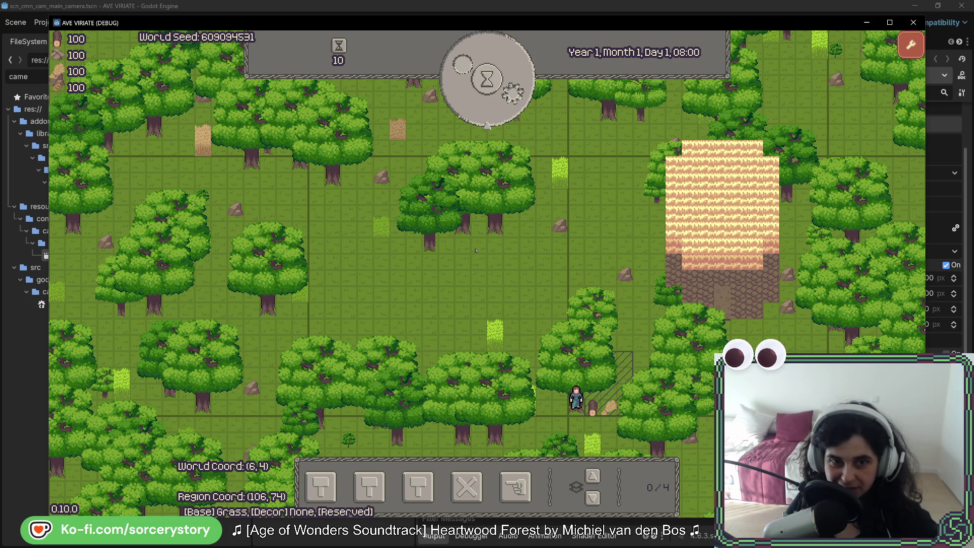
pyautogui.press('w')
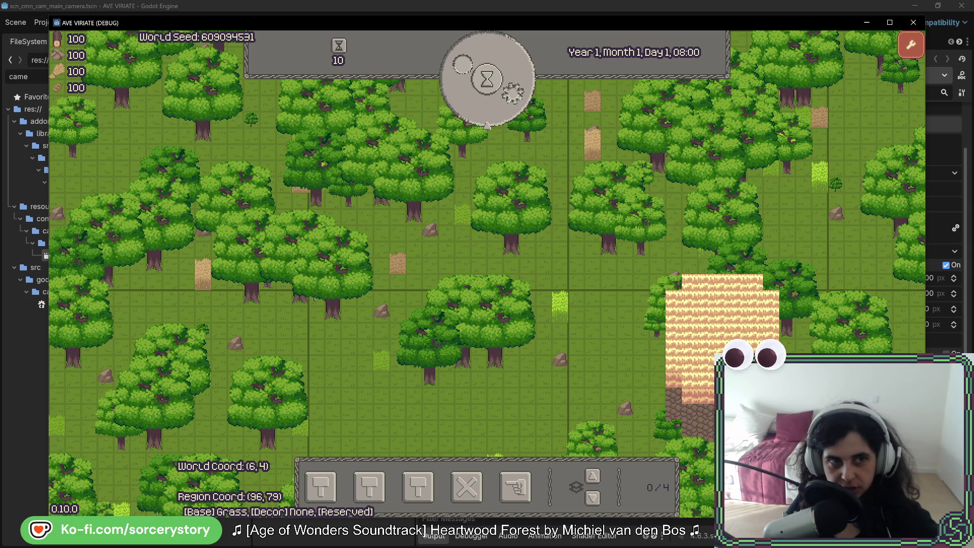
pyautogui.press('d')
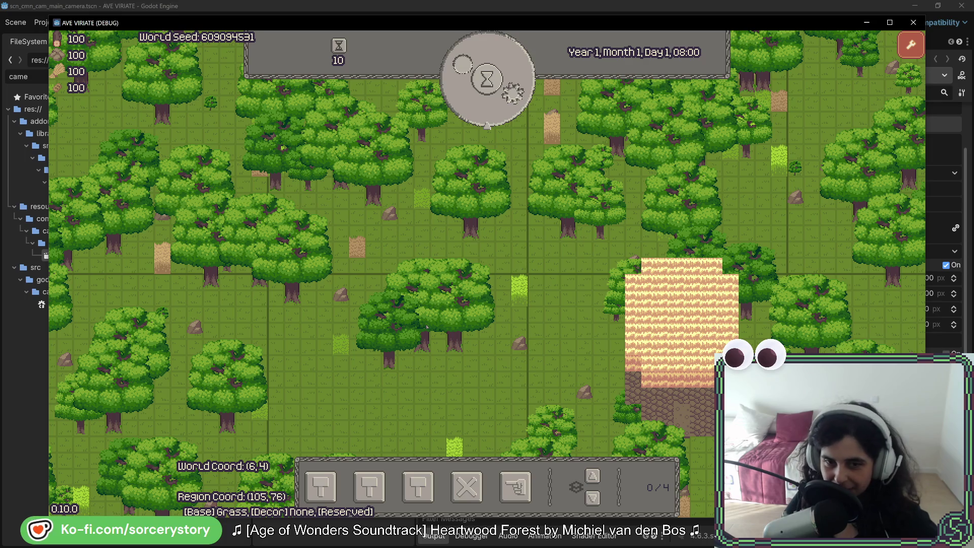
pyautogui.press('a')
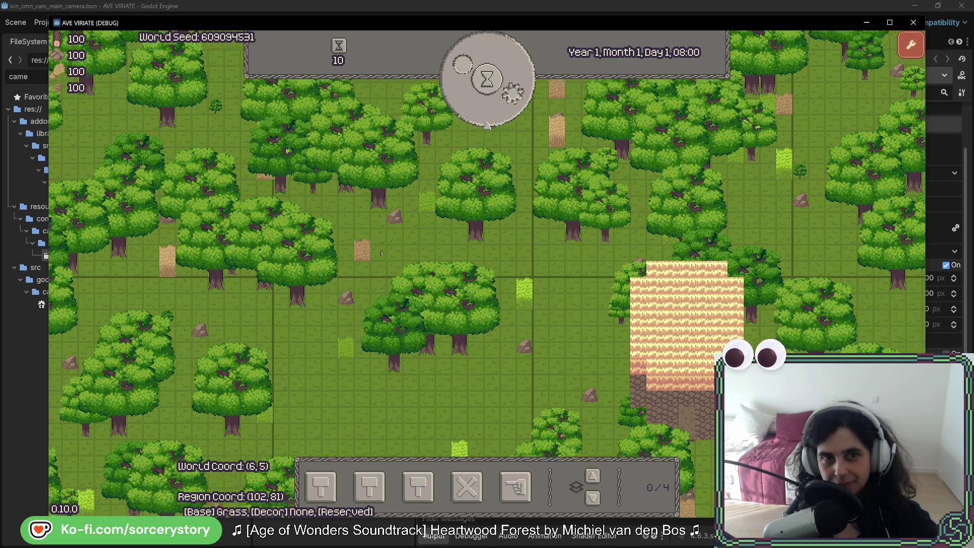
pyautogui.press('d')
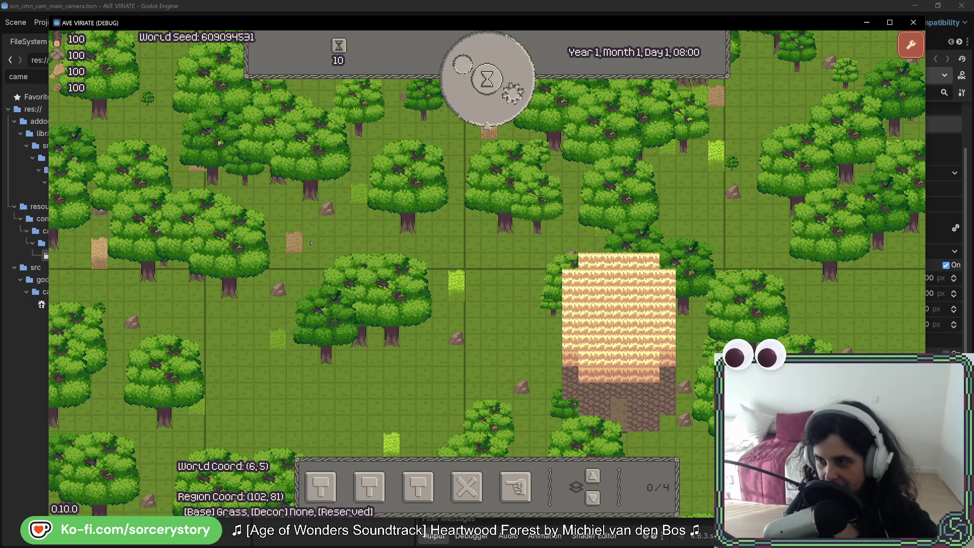